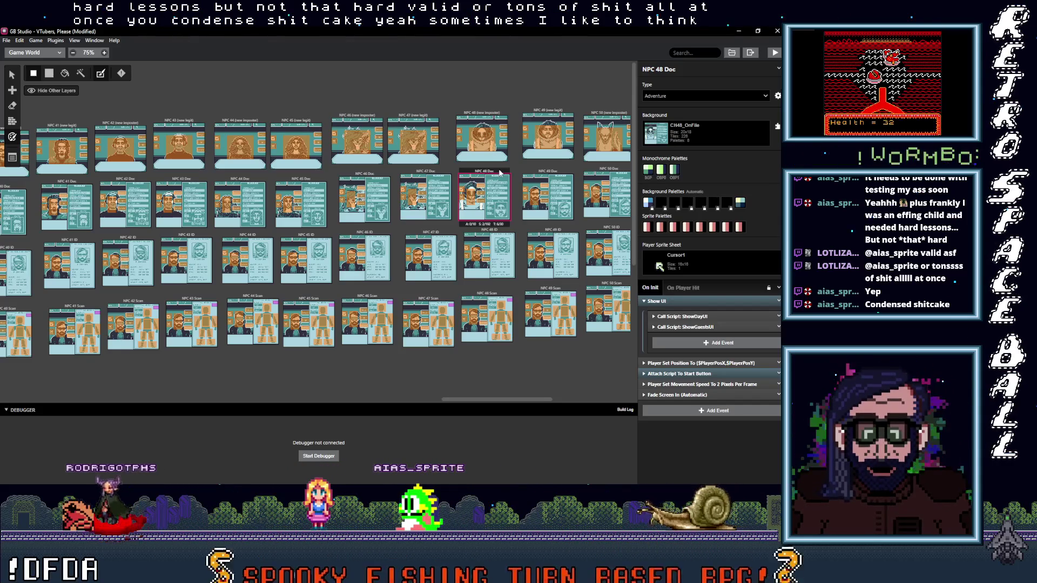
# Give the NPC 49 Doc scene the CH49_OnFile background.
pyautogui.moveTo(500, 173); pyautogui.dragTo(382, 175)
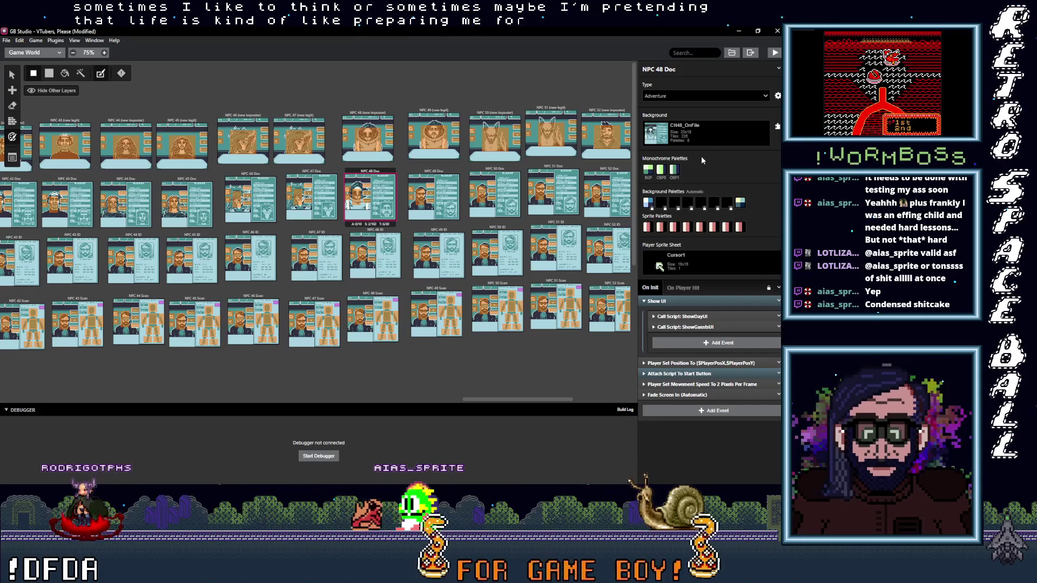
pyautogui.click(410, 178)
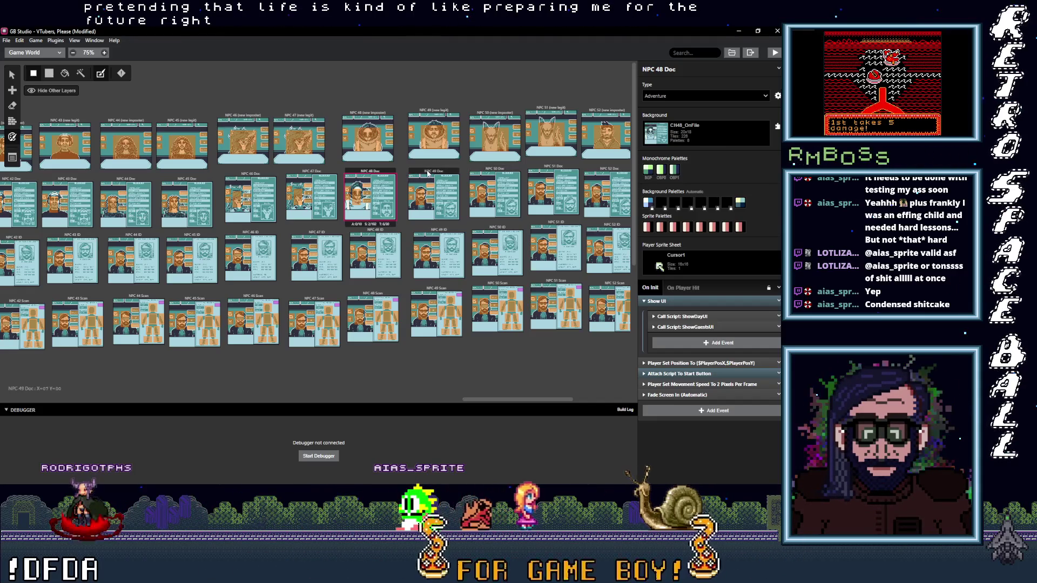
pyautogui.click(382, 173)
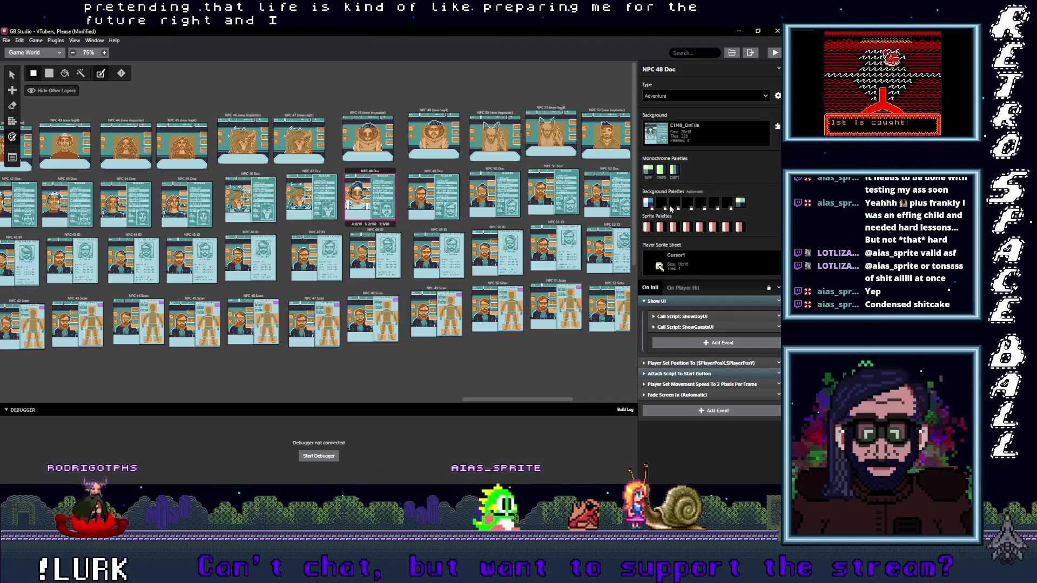
pyautogui.click(435, 173)
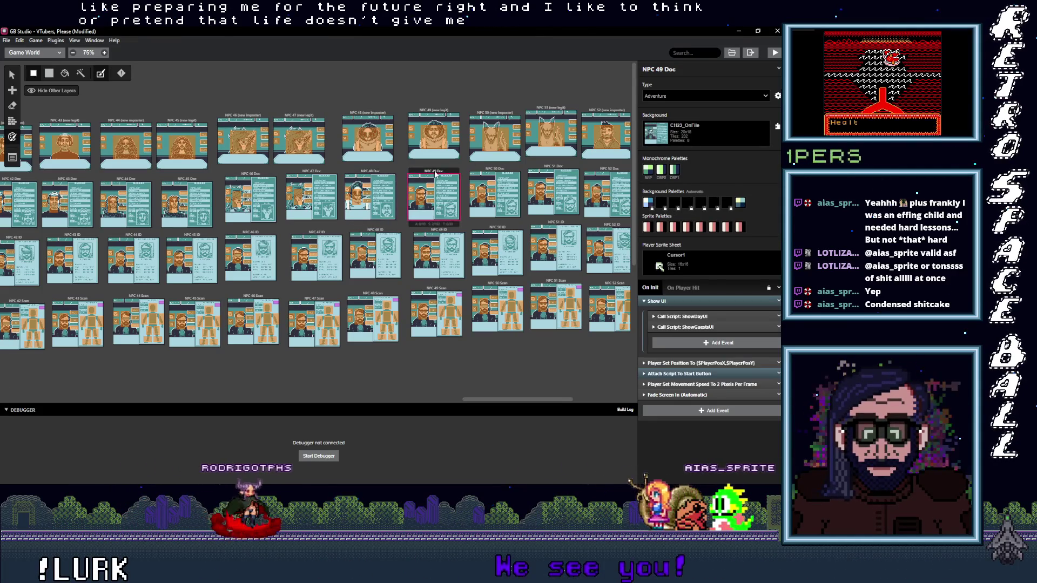
pyautogui.click(695, 132)
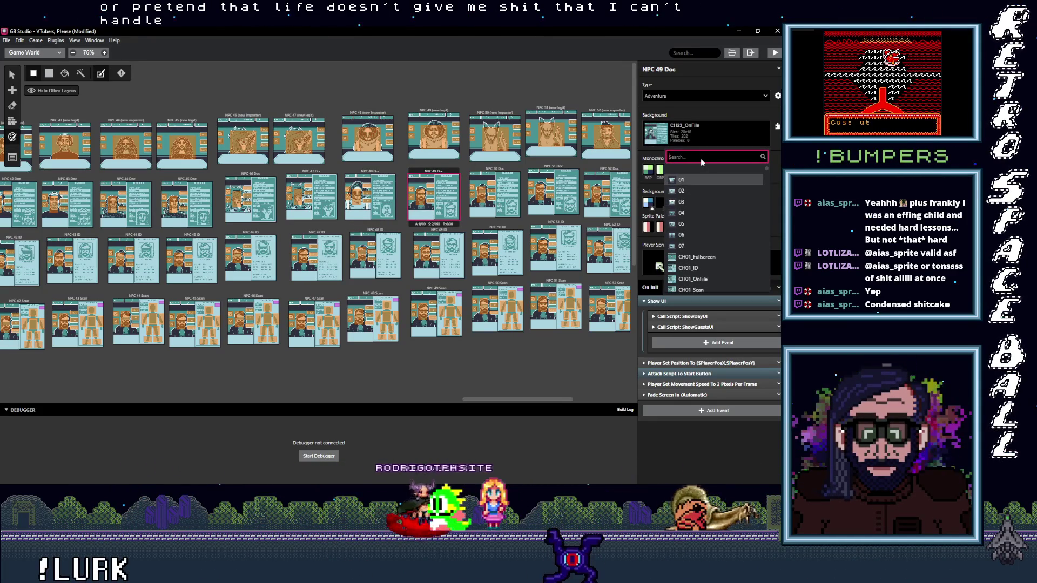
pyautogui.write('49_on')
pyautogui.press('Return')
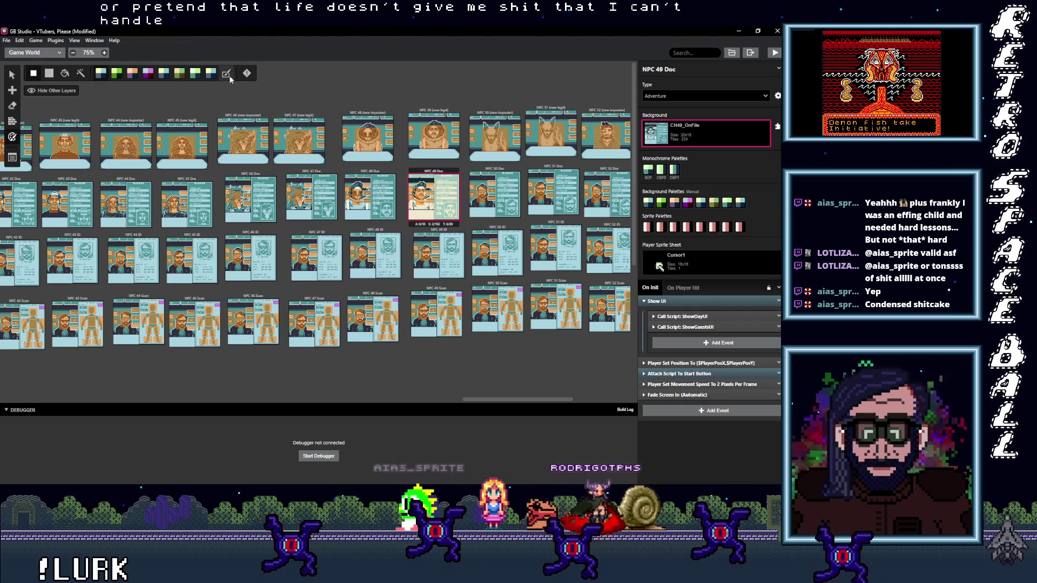
# Set the NPC 50 Doc and NPC 51 Doc backgrounds to CH50_OnFile and CH51_OnFile.
pyautogui.click(495, 195)
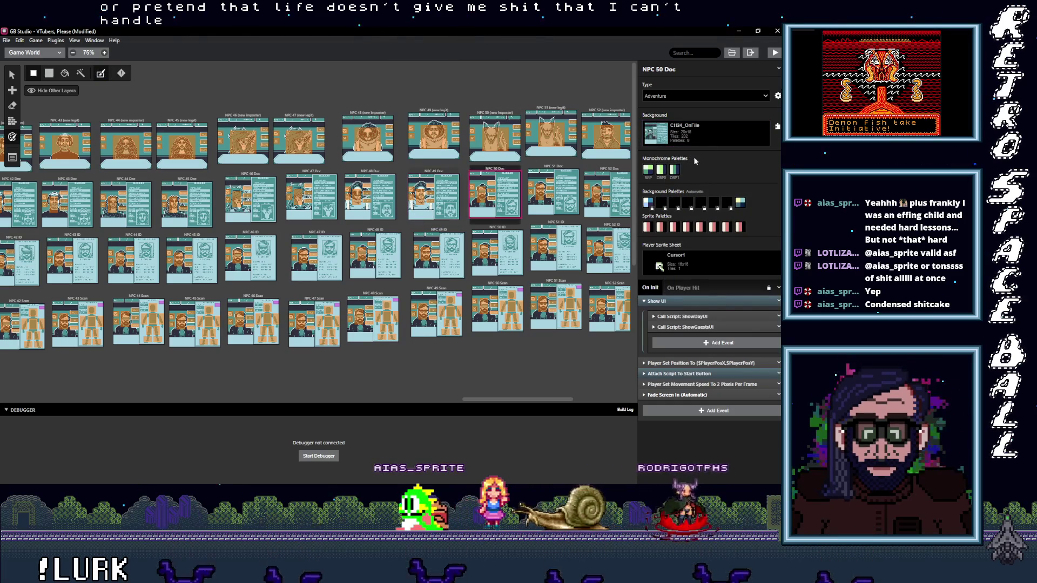
pyautogui.click(708, 141)
pyautogui.write('50')
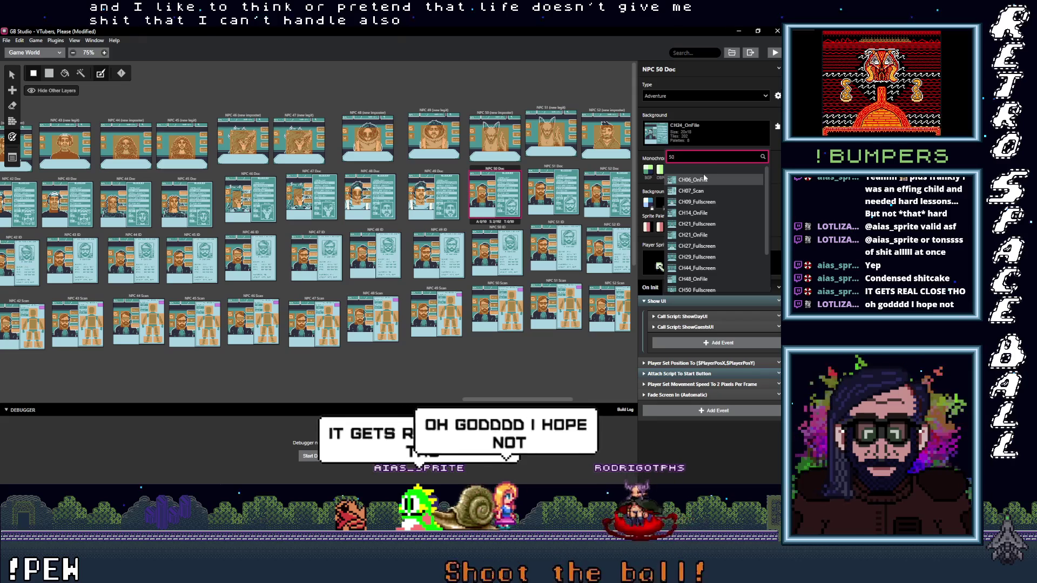
pyautogui.write('_c')
pyautogui.click(694, 180)
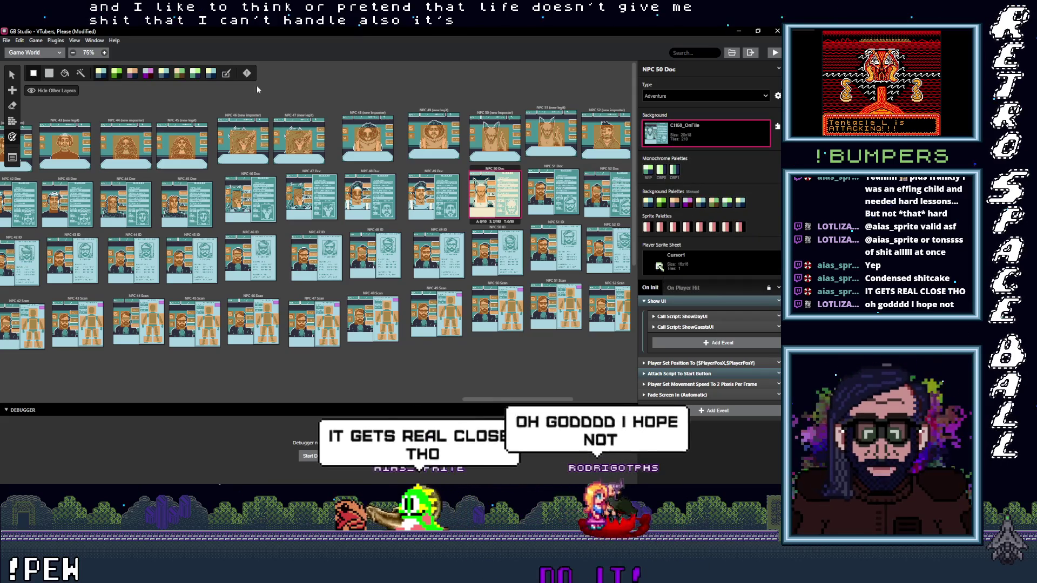
pyautogui.click(553, 192)
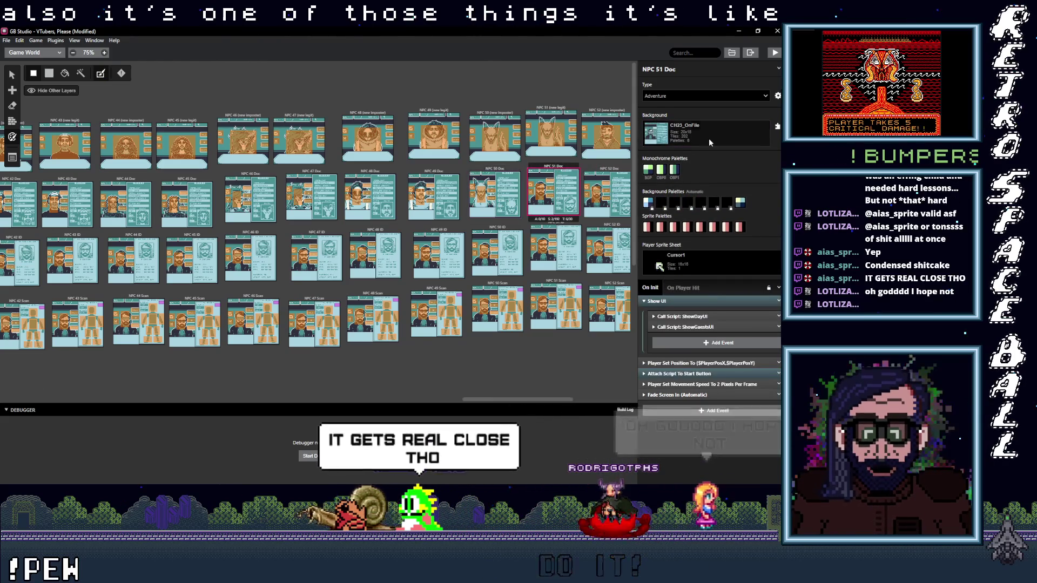
pyautogui.click(708, 141)
pyautogui.write('51_o')
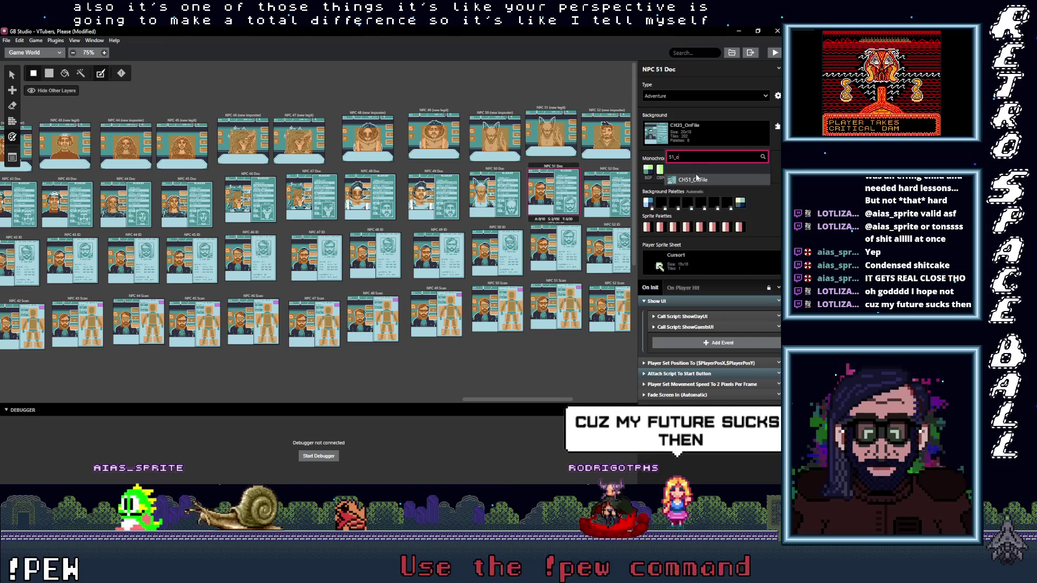
pyautogui.click(698, 181)
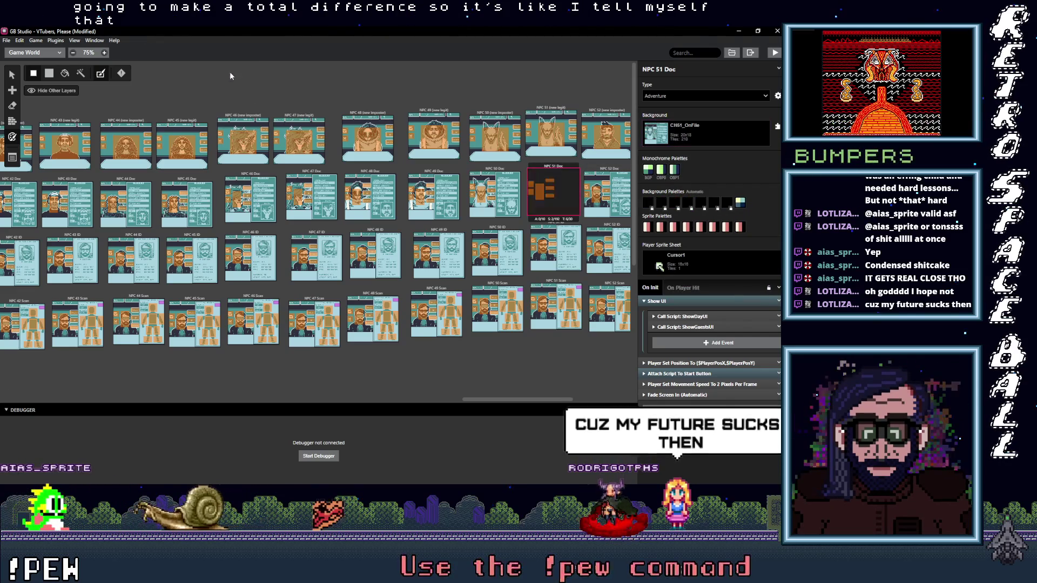
pyautogui.moveTo(510, 401); pyautogui.dragTo(551, 401)
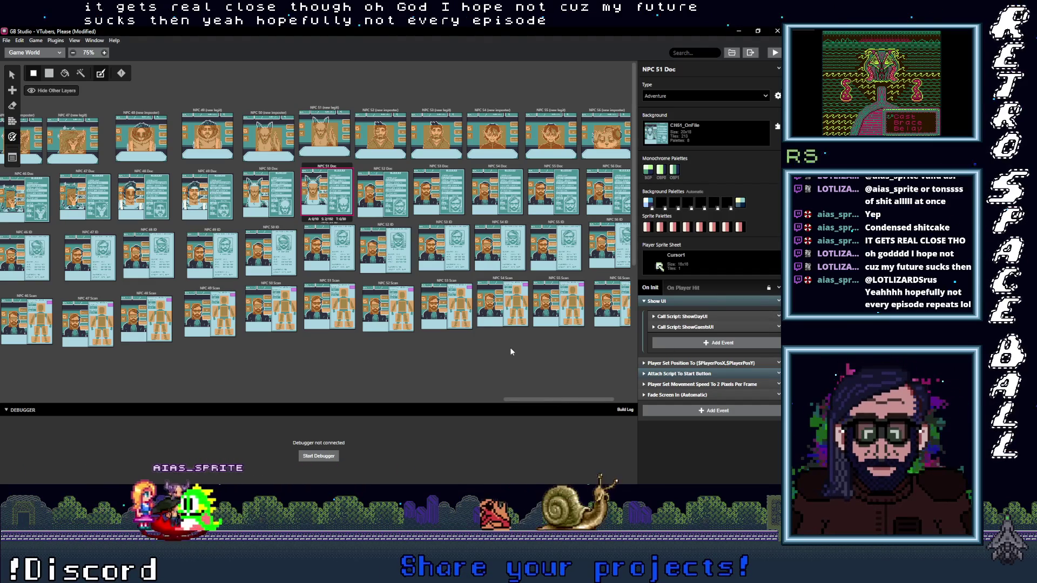
pyautogui.click(396, 182)
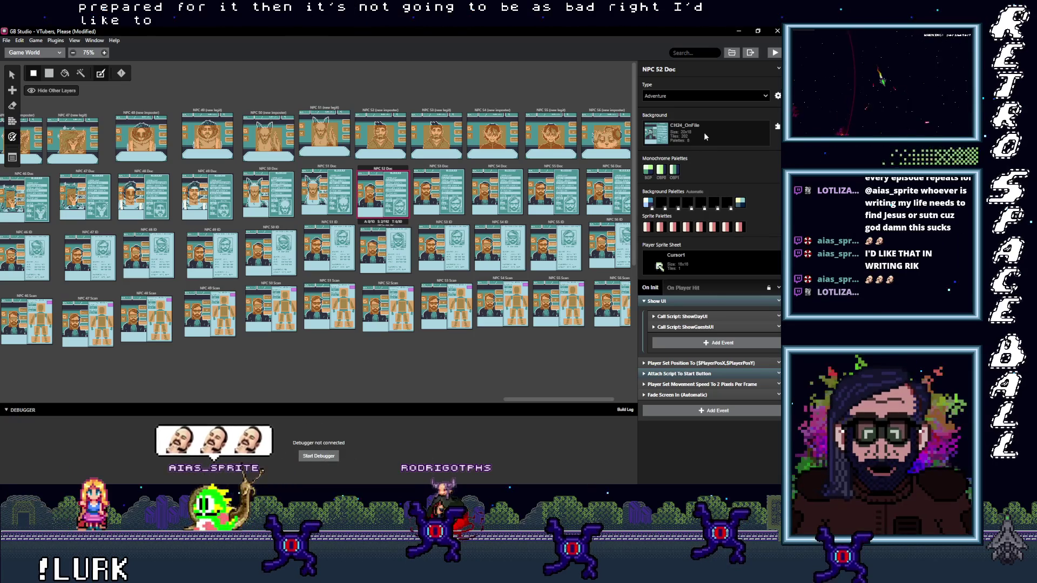
# Set the NPC 52 Doc and NPC 53 Doc backgrounds to CH52_OnFile and CH53_OnFile.
pyautogui.click(691, 136)
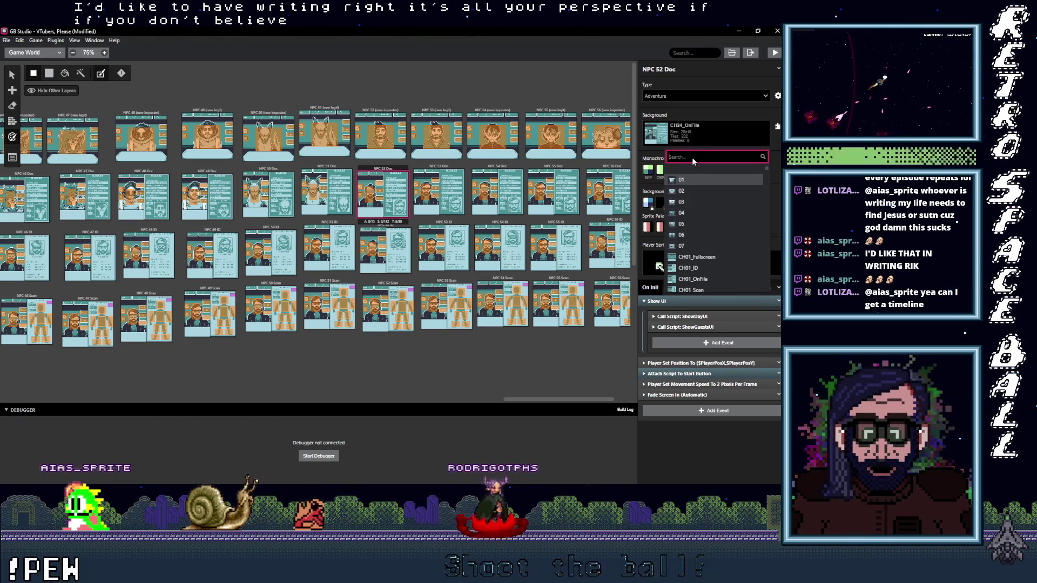
pyautogui.write('52_o')
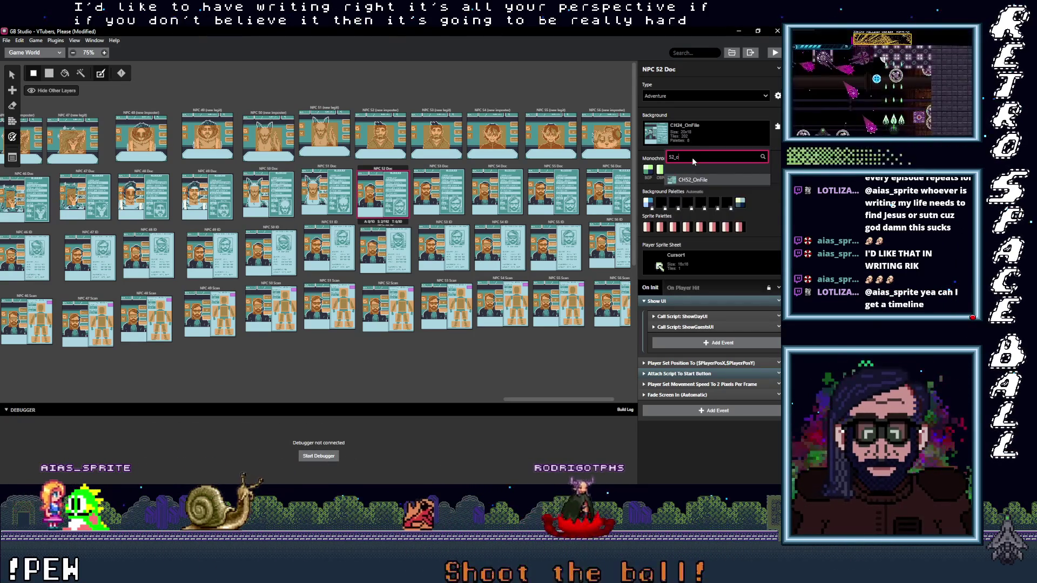
pyautogui.click(695, 180)
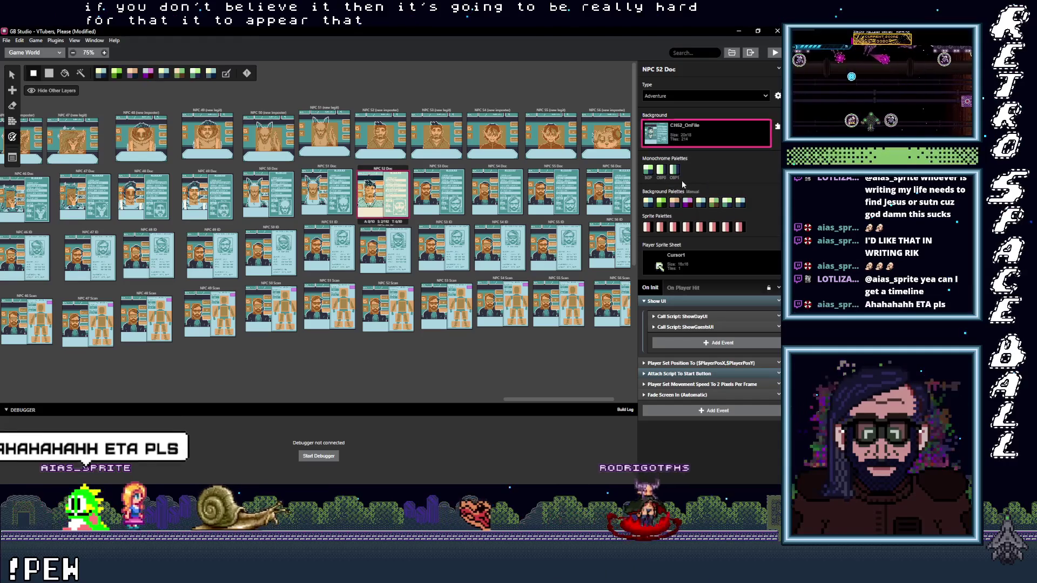
pyautogui.click(431, 169)
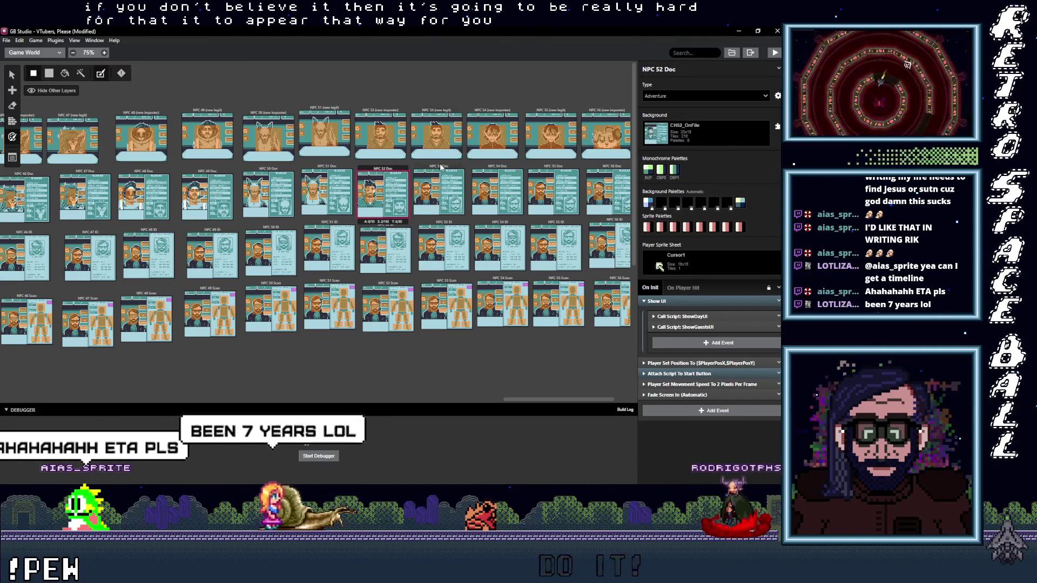
pyautogui.click(659, 139)
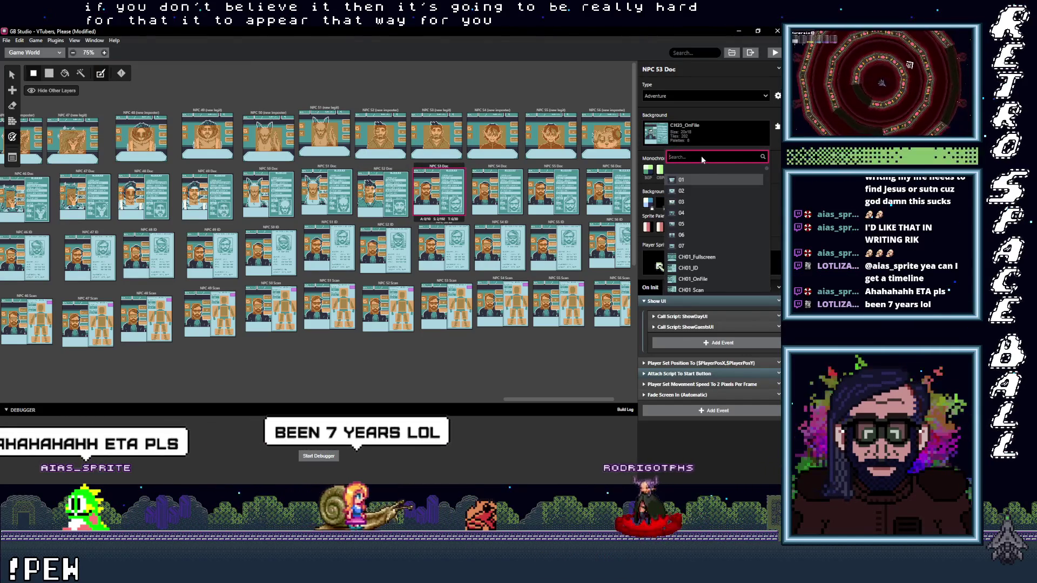
pyautogui.write('53_o')
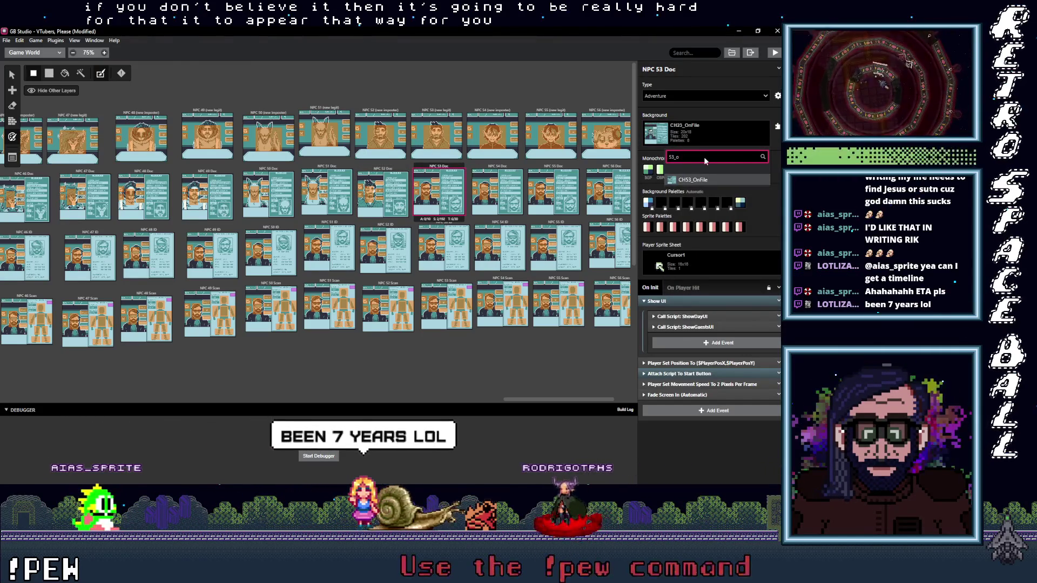
pyautogui.click(697, 181)
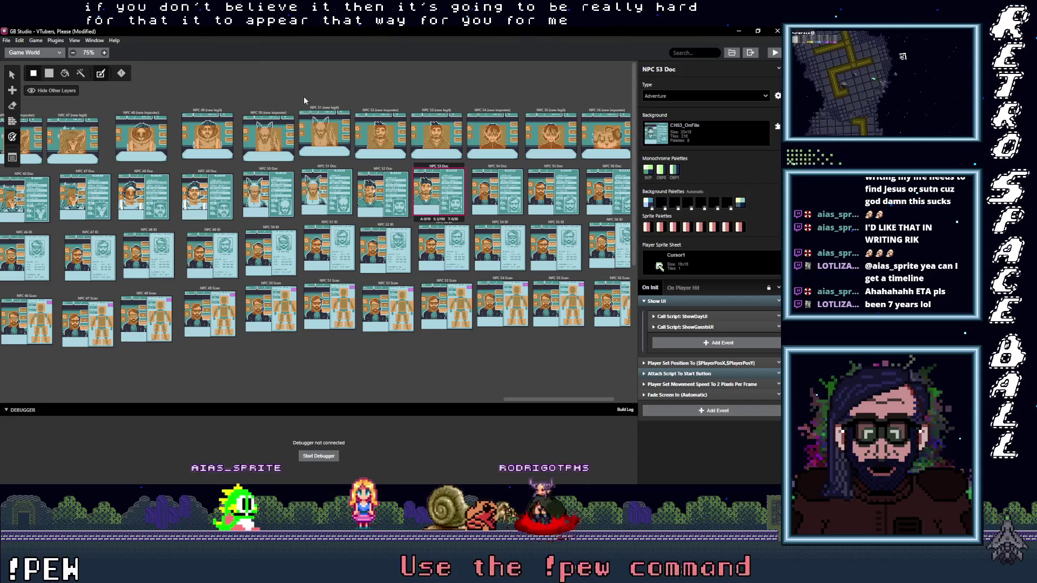
# Set the NPC 54 Doc and NPC 55 Doc backgrounds to CH54_OnFile and CH55_OnFile.
pyautogui.click(705, 133)
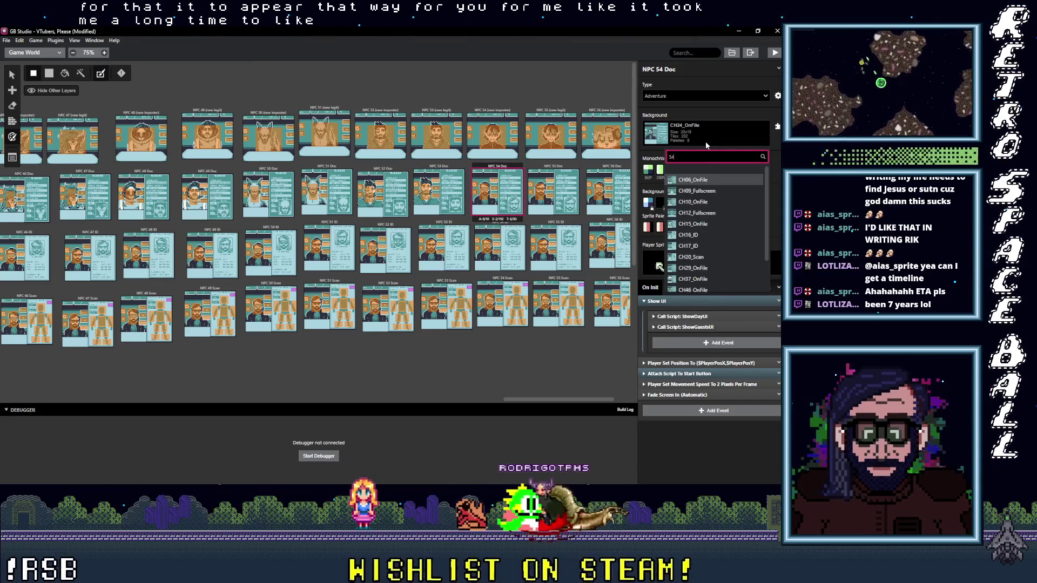
pyautogui.write('54_o')
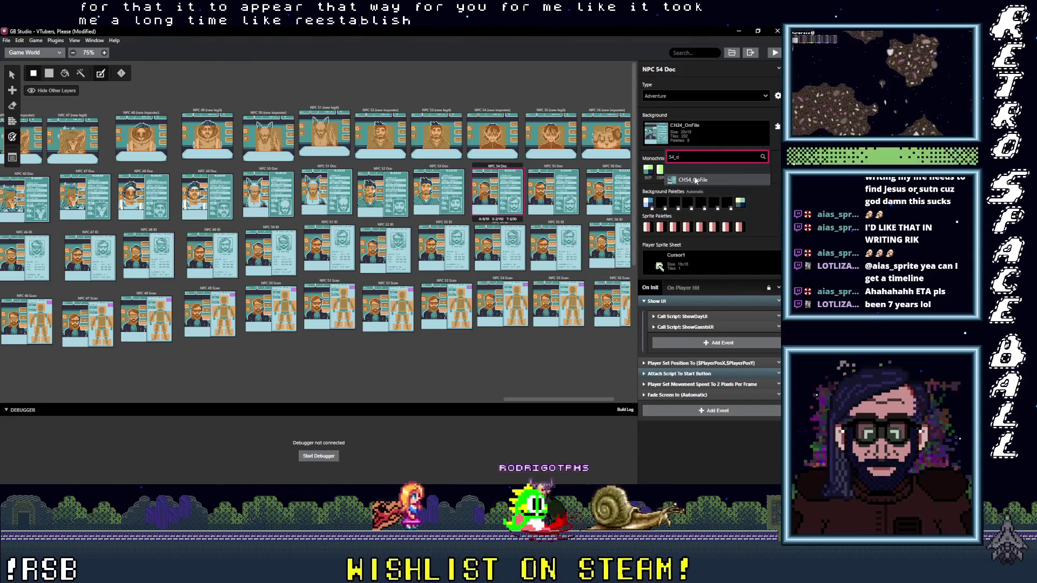
pyautogui.click(702, 178)
pyautogui.click(227, 76)
pyautogui.click(553, 192)
pyautogui.click(717, 133)
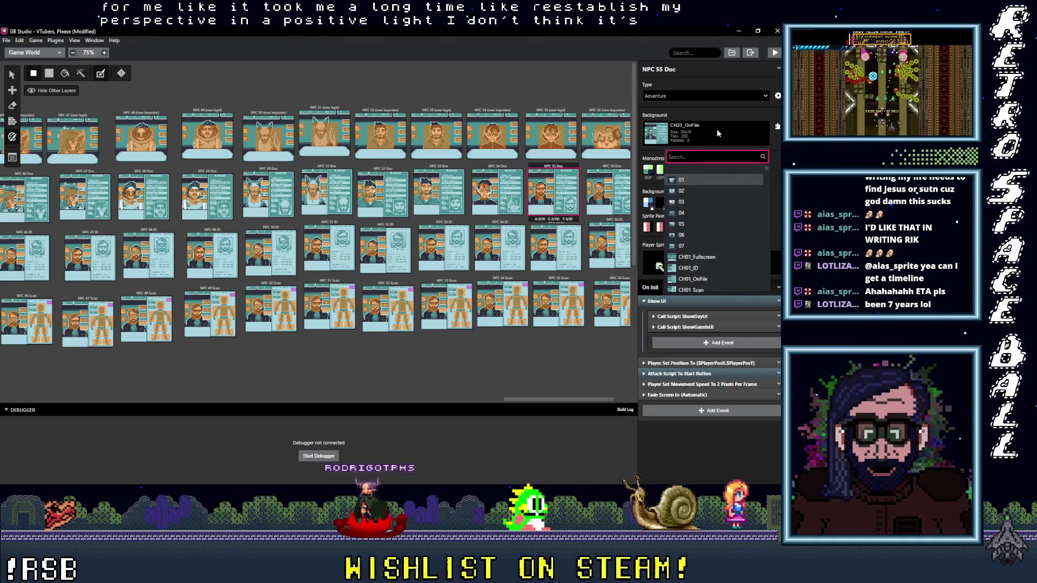
pyautogui.write('CH55_On')
pyautogui.press('Return')
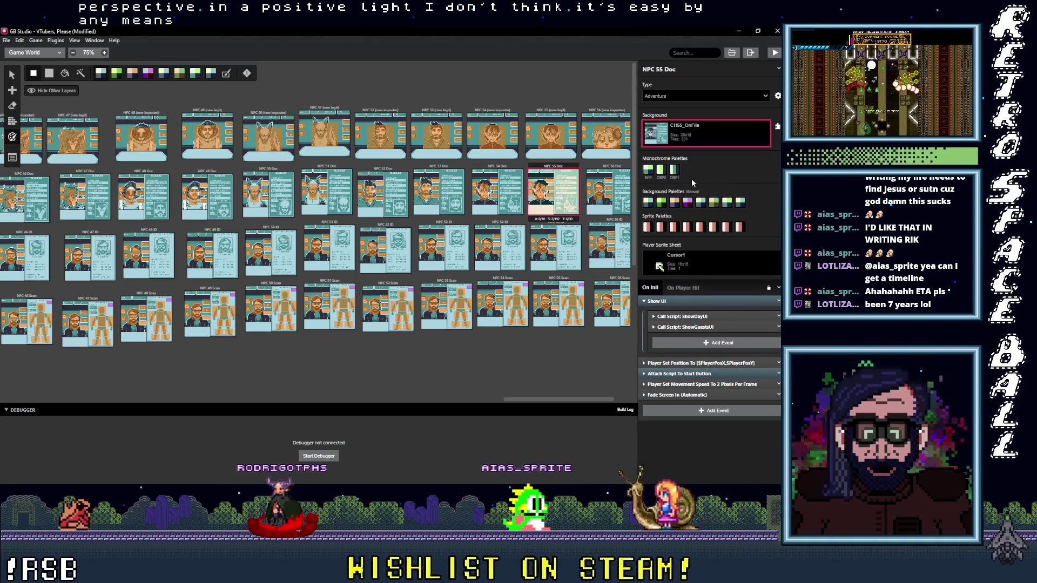
pyautogui.click(608, 191)
pyautogui.click(711, 135)
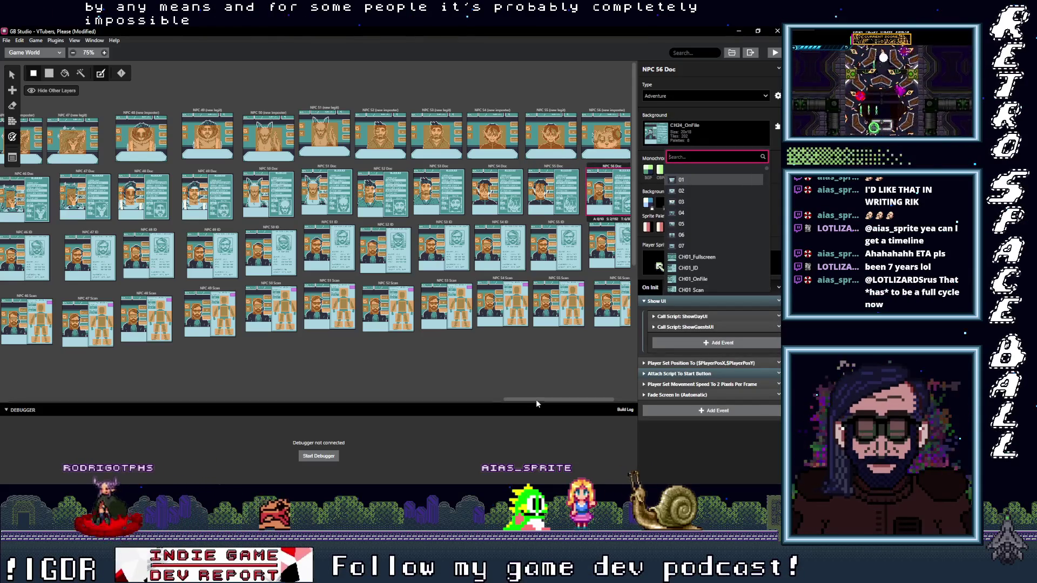
# Give NPC 56 Doc the CH56_OnFile background and NPC 57 Doc CH57_OnFile, with automatic palettes.
pyautogui.hscroll(3, 536, 401)
pyautogui.click(692, 128)
pyautogui.click(692, 132)
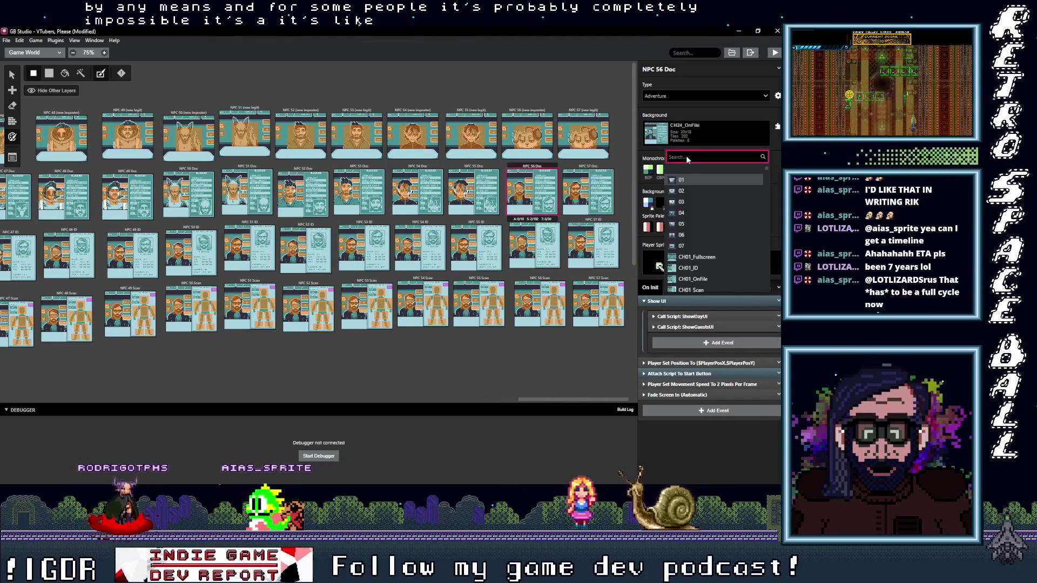
pyautogui.write('56_o')
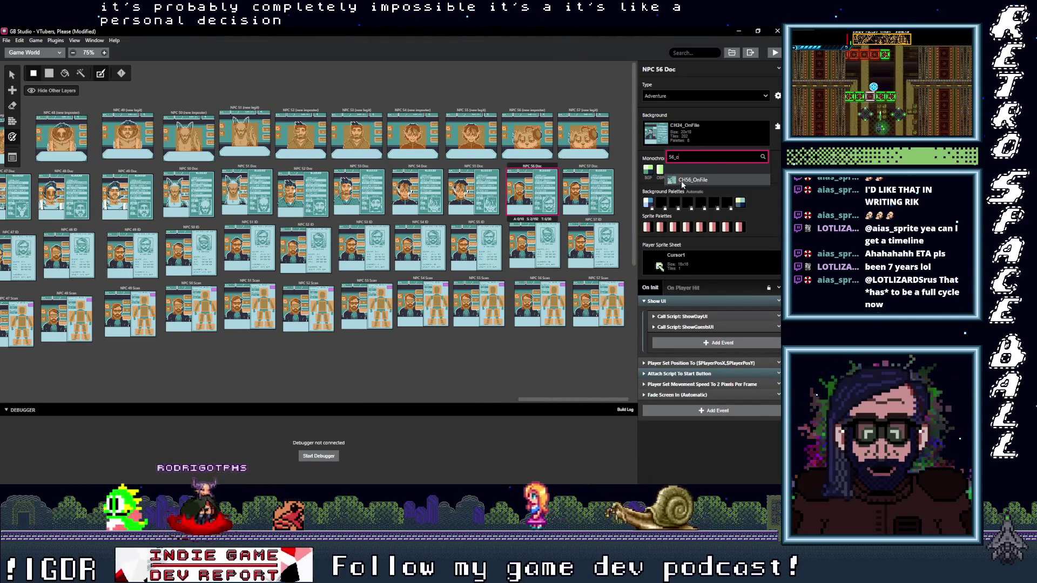
pyautogui.click(682, 180)
pyautogui.click(588, 187)
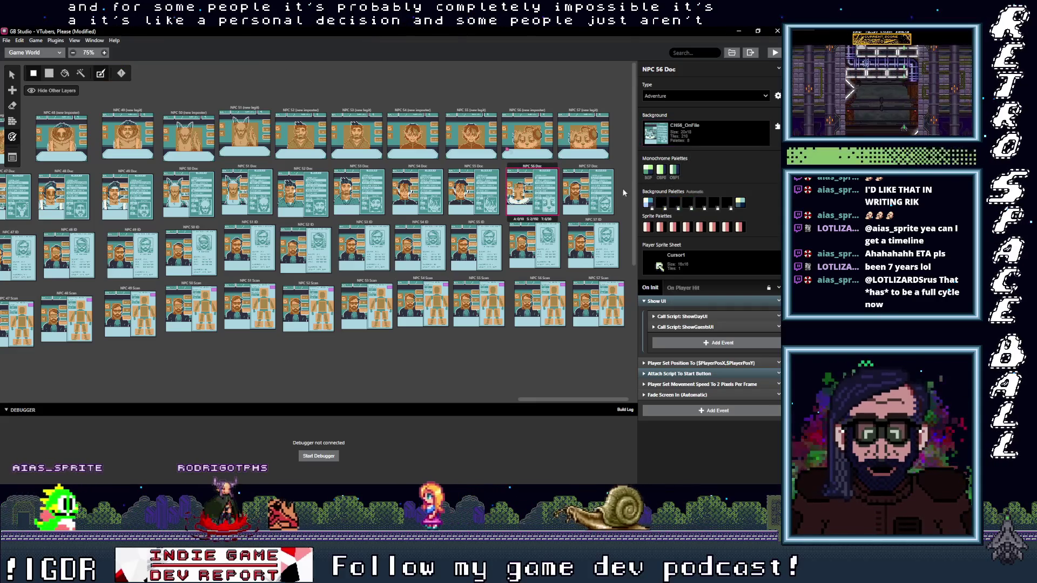
pyautogui.click(695, 137)
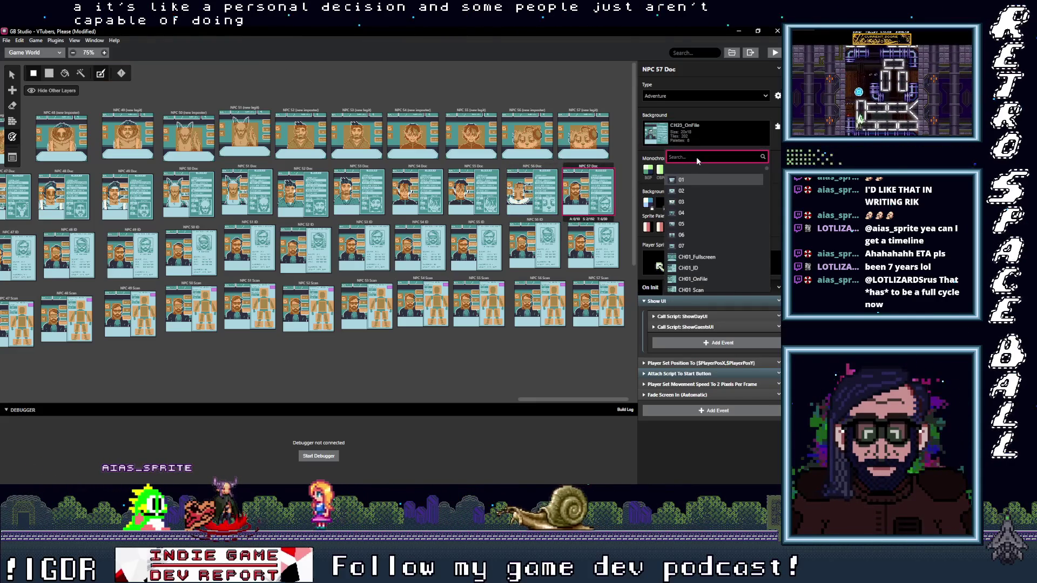
pyautogui.write('57_o')
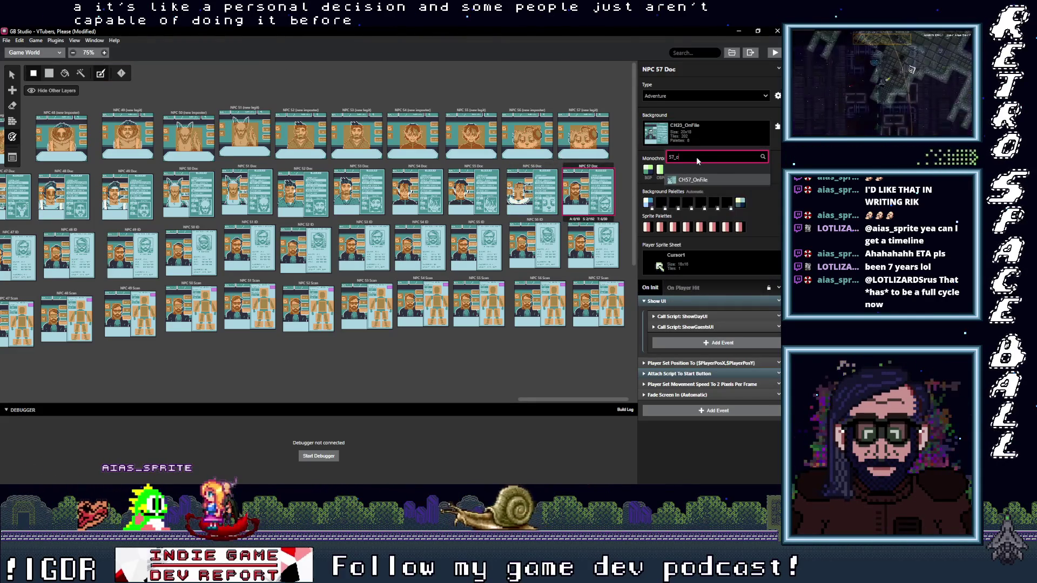
pyautogui.click(688, 179)
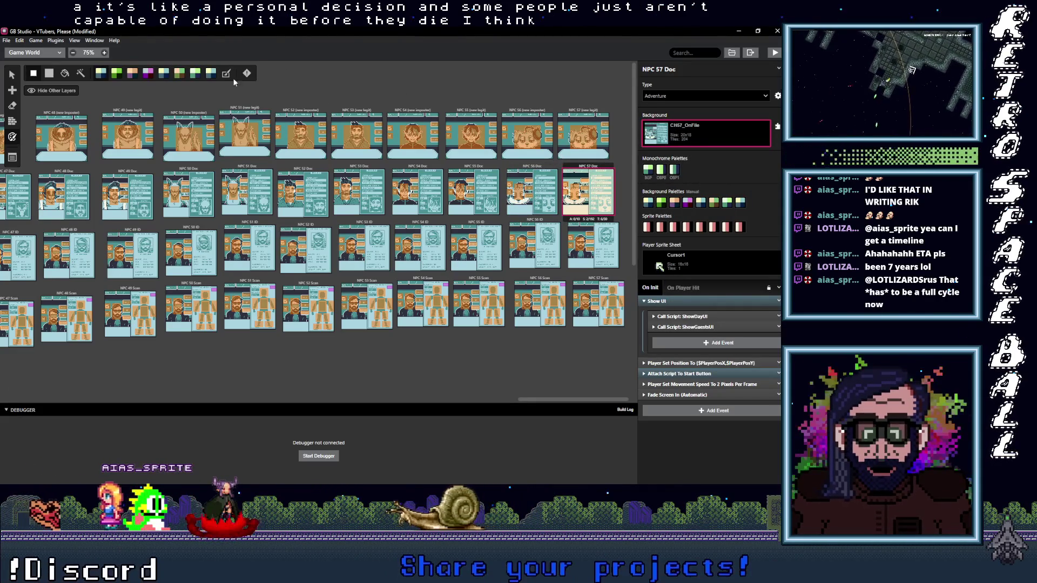
pyautogui.click(229, 74)
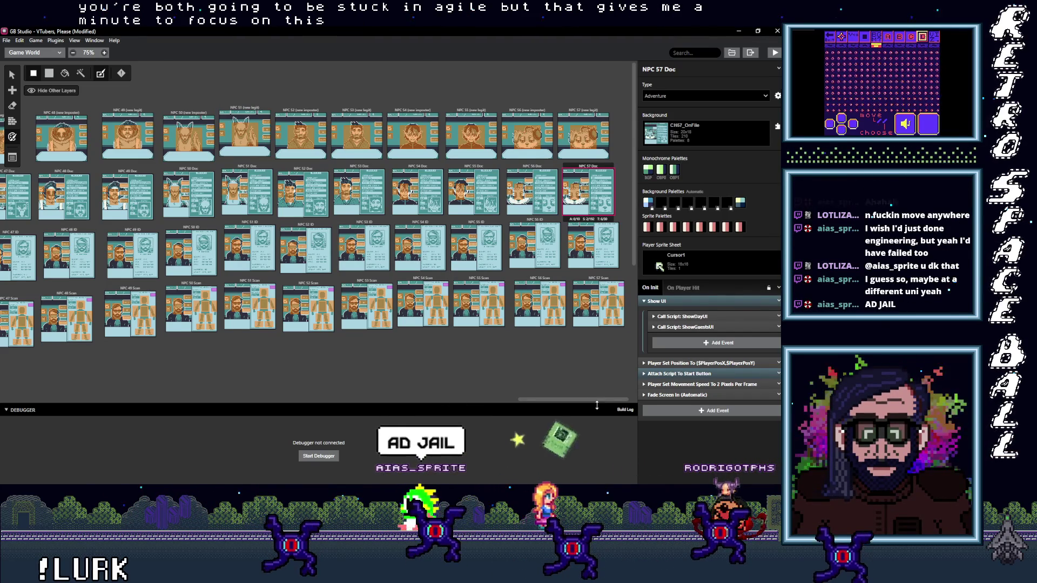
# Pan the Game World across the later NPC Doc scenes.
pyautogui.moveTo(552, 402); pyautogui.dragTo(469, 415)
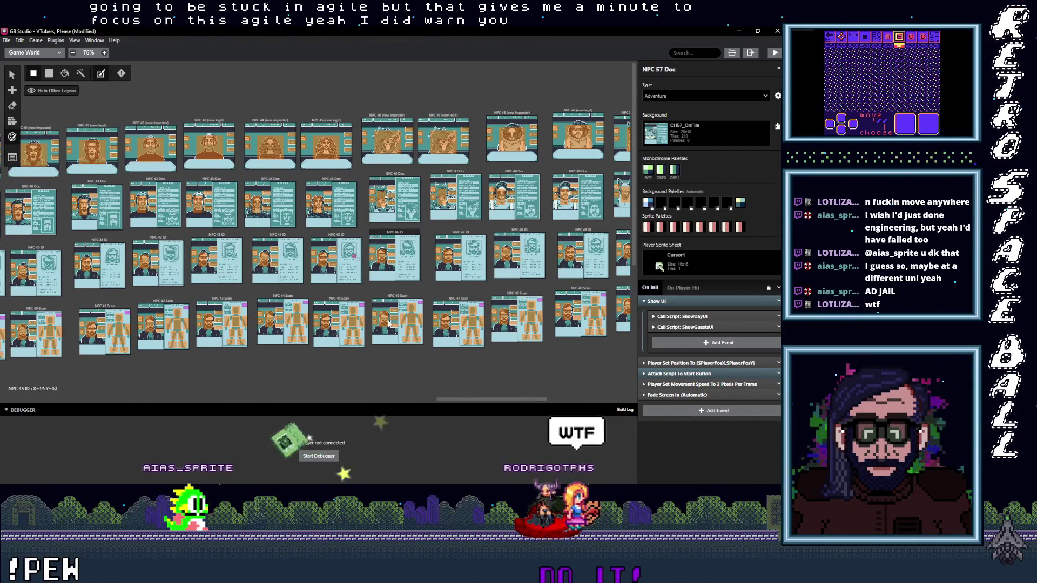
# Pan back to NPC 25, select its Doc scene and zoom in to 175%.
pyautogui.moveTo(486, 400); pyautogui.dragTo(283, 419)
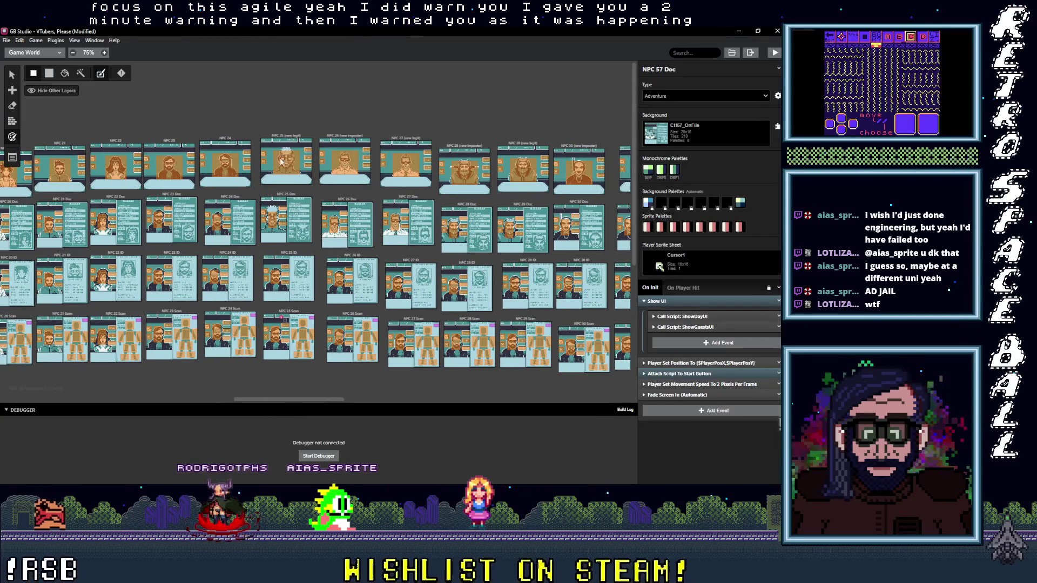
pyautogui.click(292, 198)
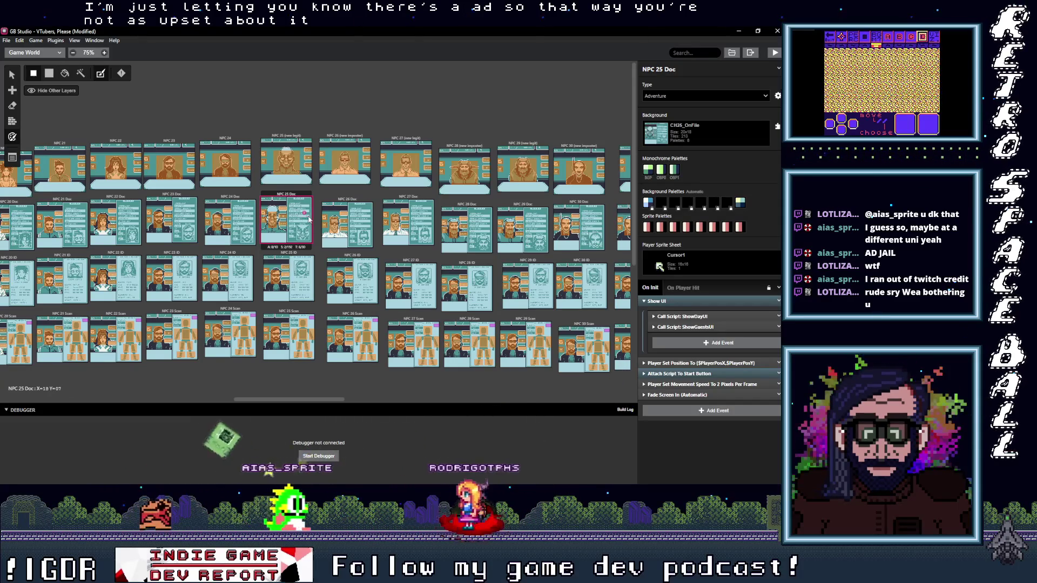
pyautogui.scroll(5, 309, 218)
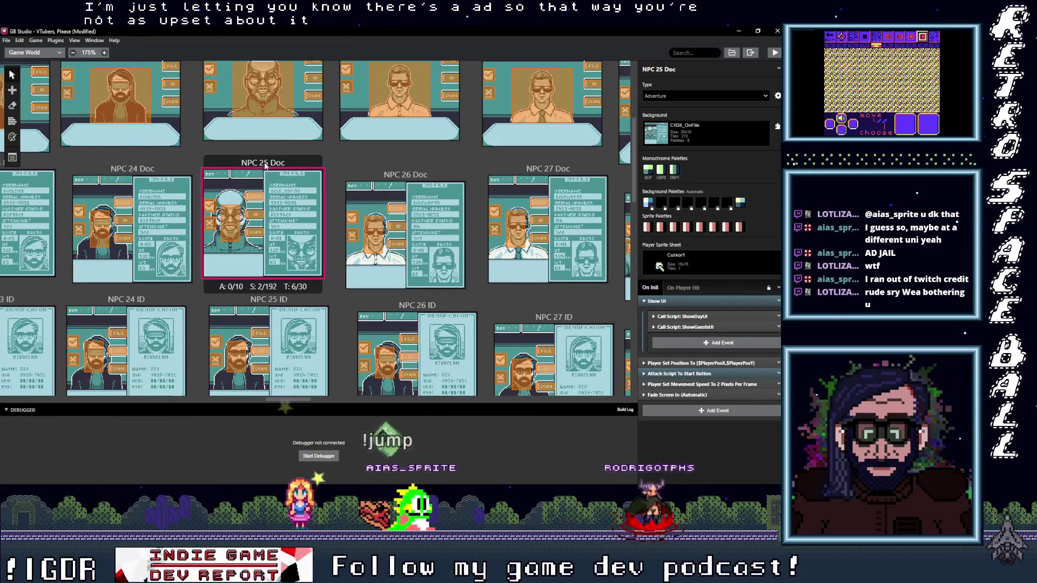
# Inspect the NPC 25 Doc triggers and the NPC 26 and 27 Doc portrait triggers' targets.
pyautogui.click(212, 211)
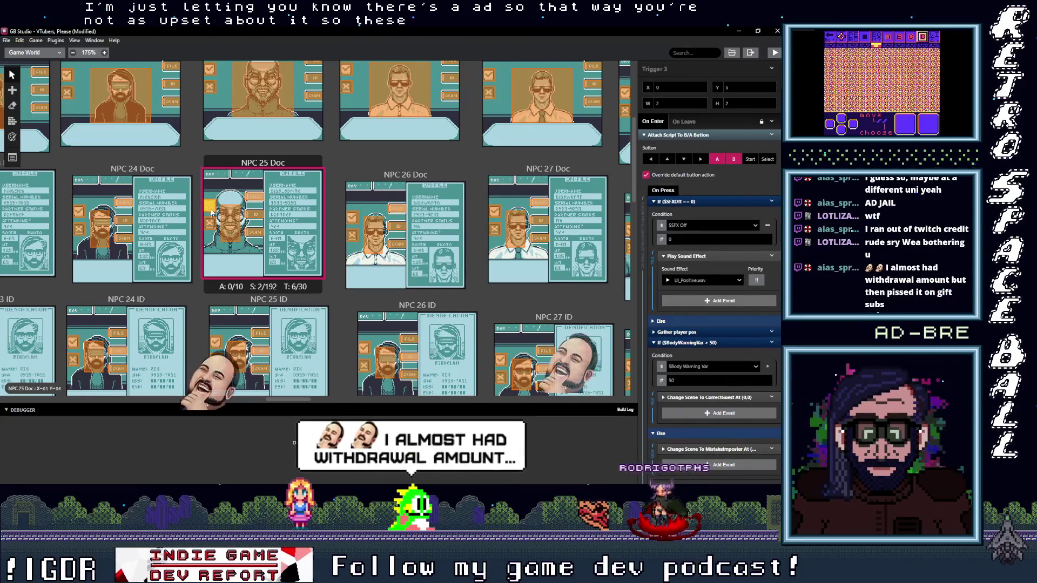
pyautogui.click(207, 228)
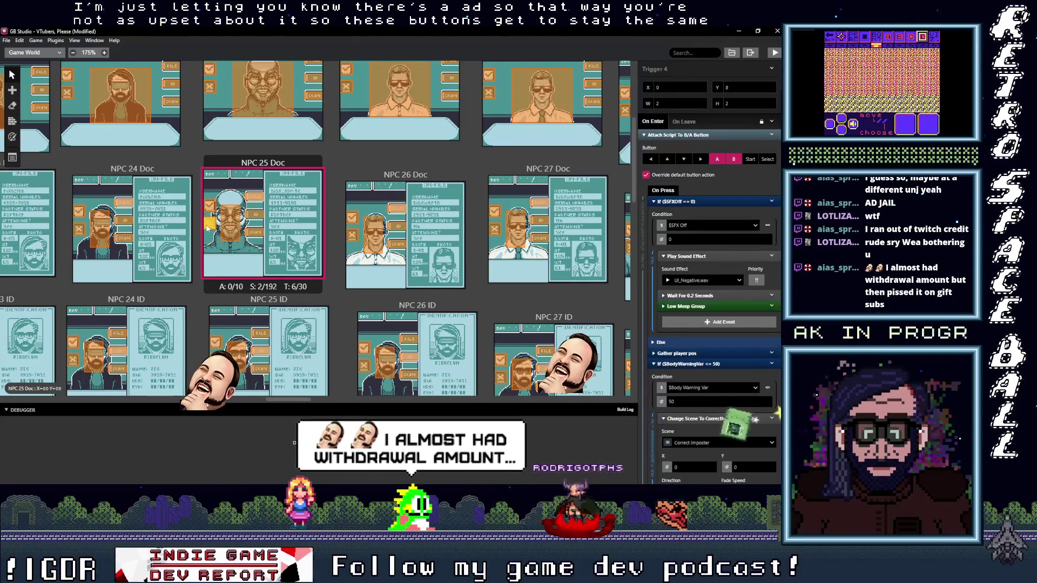
pyautogui.click(234, 222)
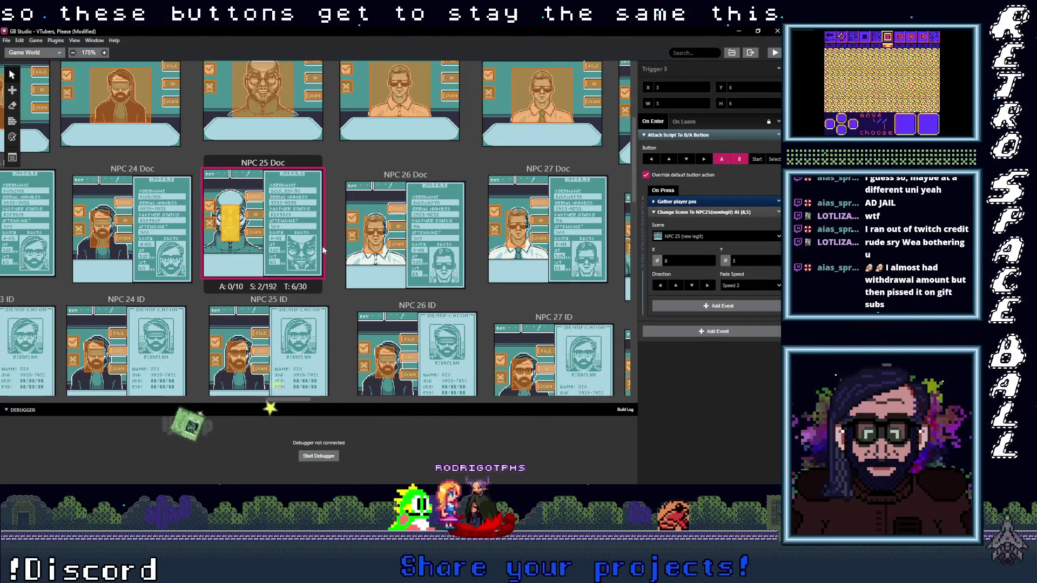
pyautogui.scroll(3, 325, 250)
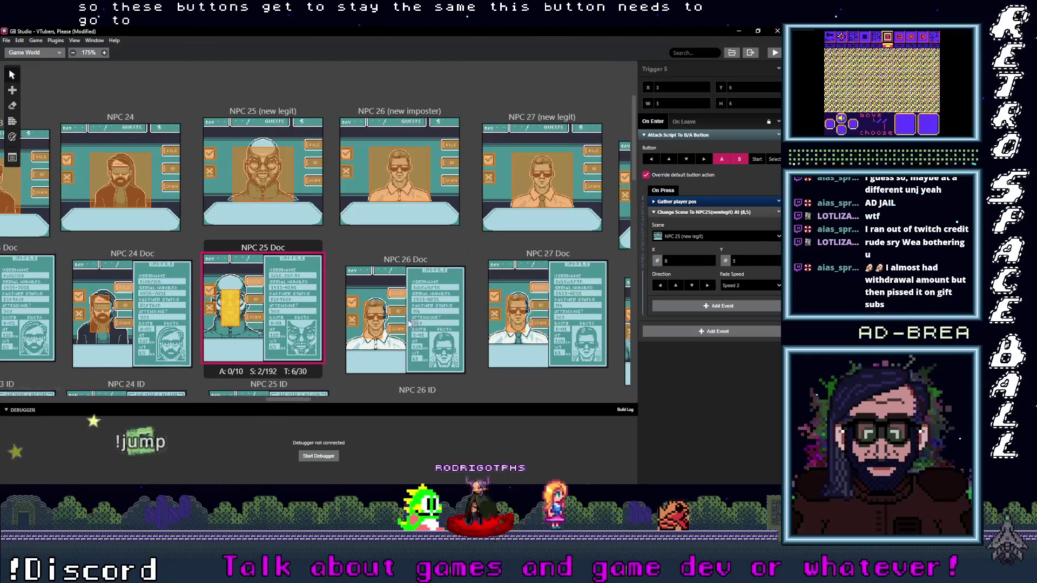
pyautogui.click(380, 325)
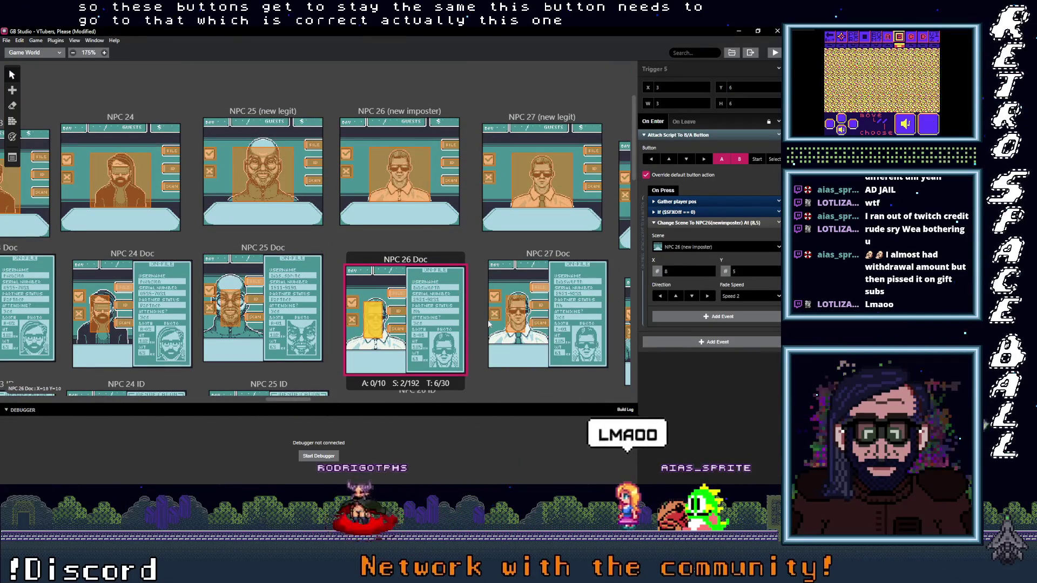
pyautogui.click(518, 320)
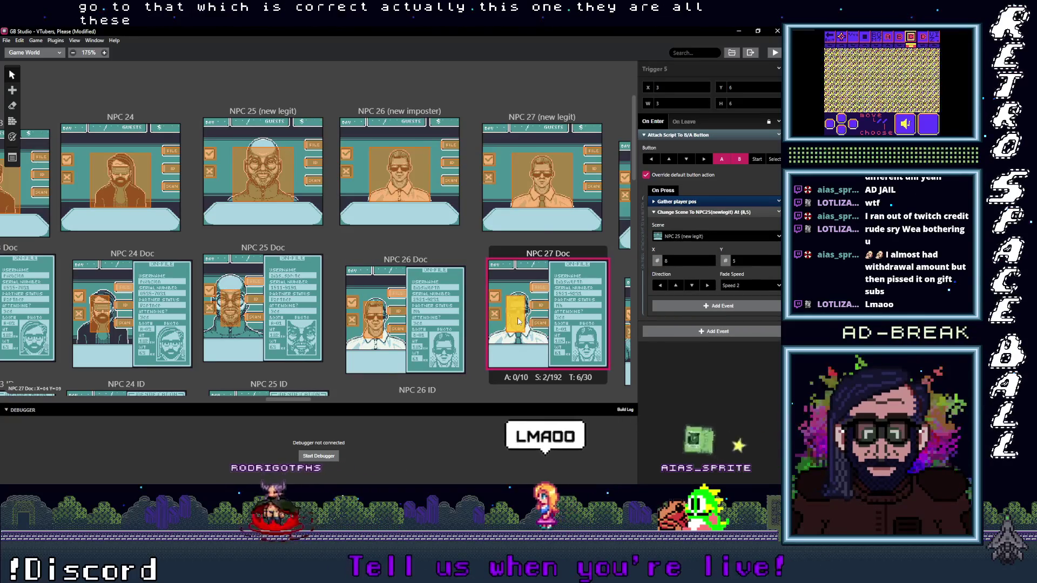
pyautogui.click(378, 327)
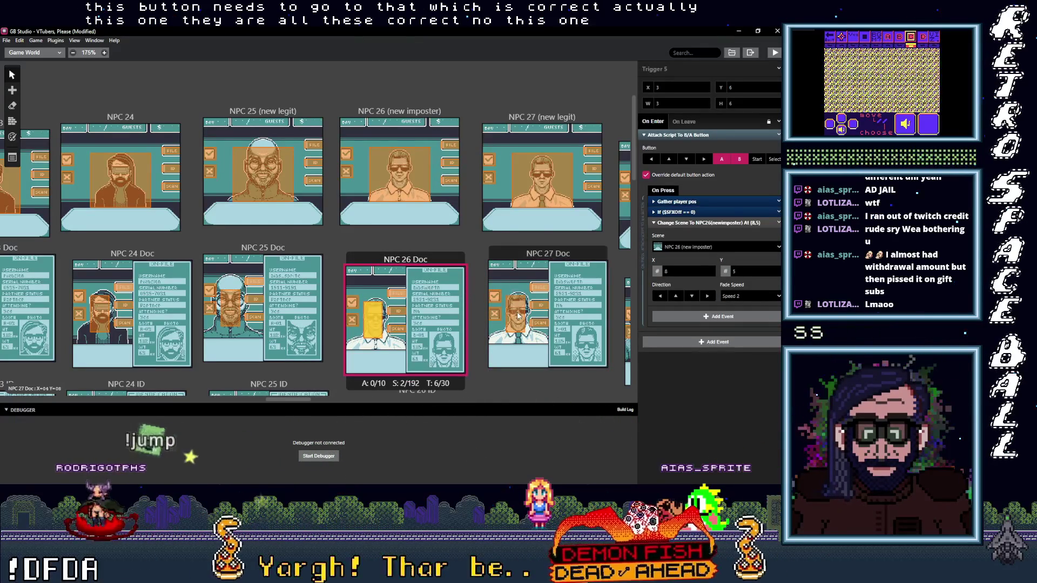
pyautogui.click(517, 316)
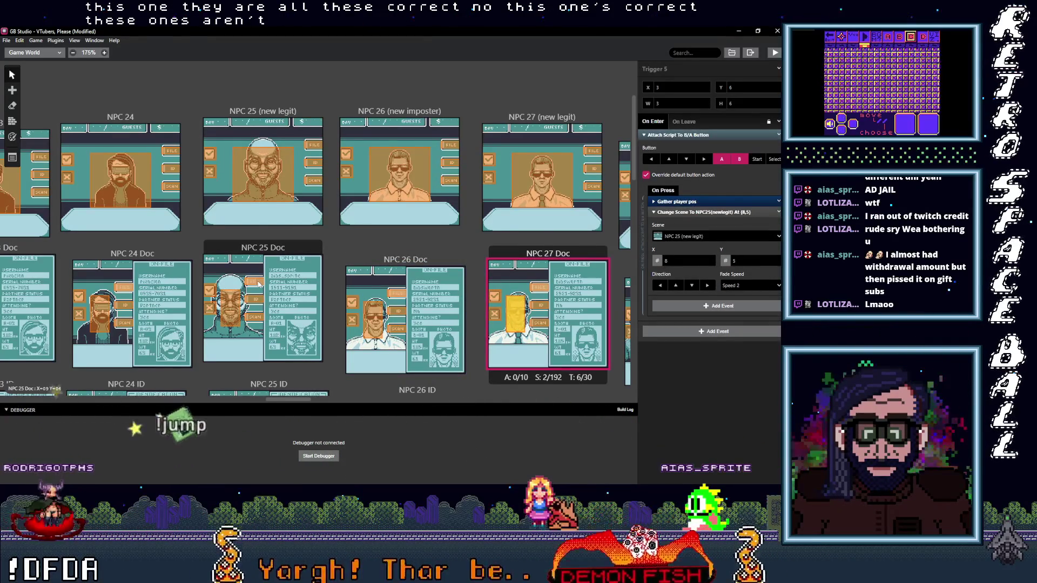
# Check NPC 25 Doc's ID and Scan triggers and NPC 26 Doc's character and Scan triggers.
pyautogui.click(256, 282)
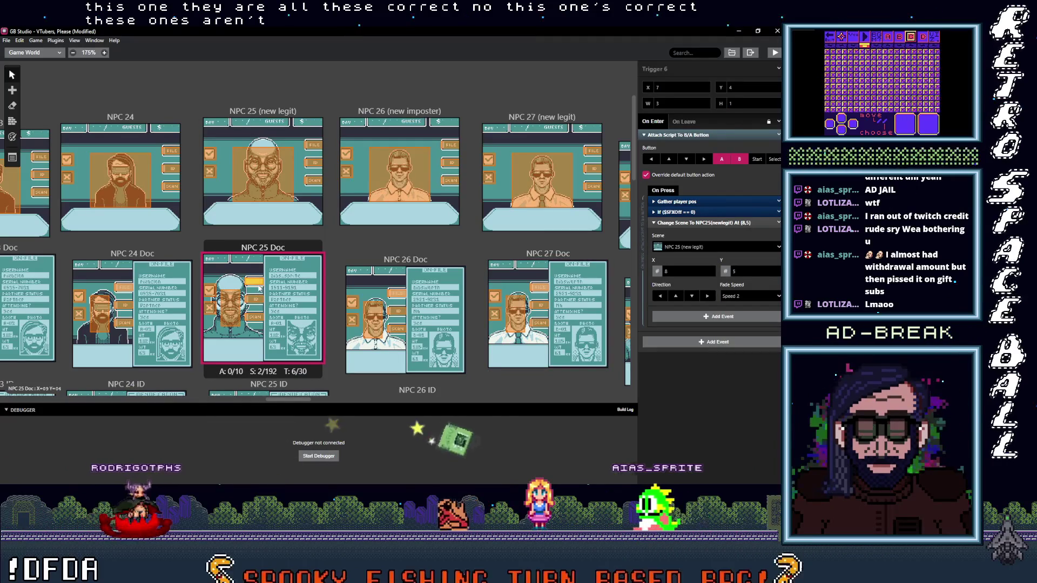
pyautogui.click(259, 300)
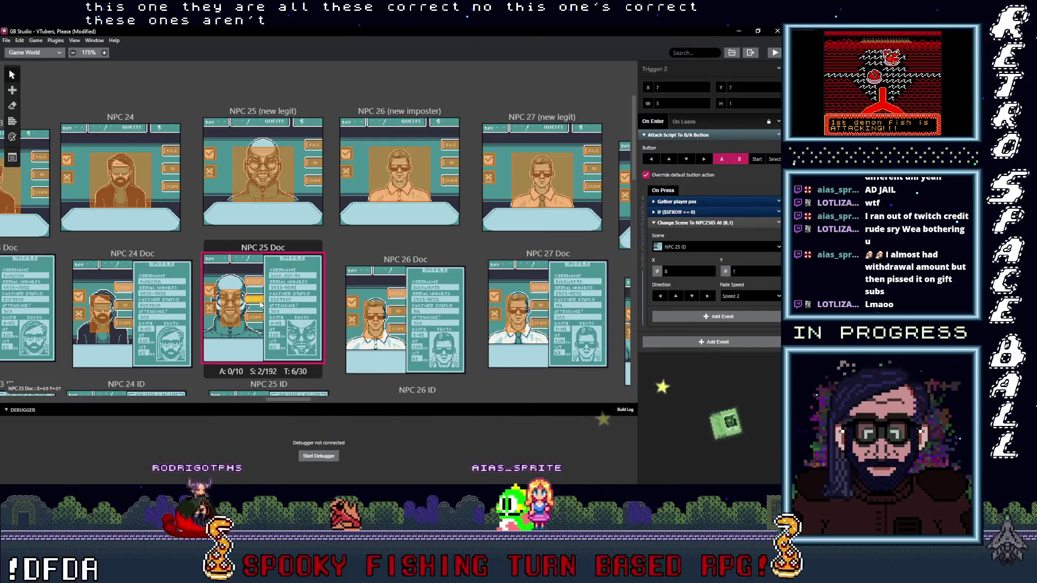
pyautogui.click(255, 316)
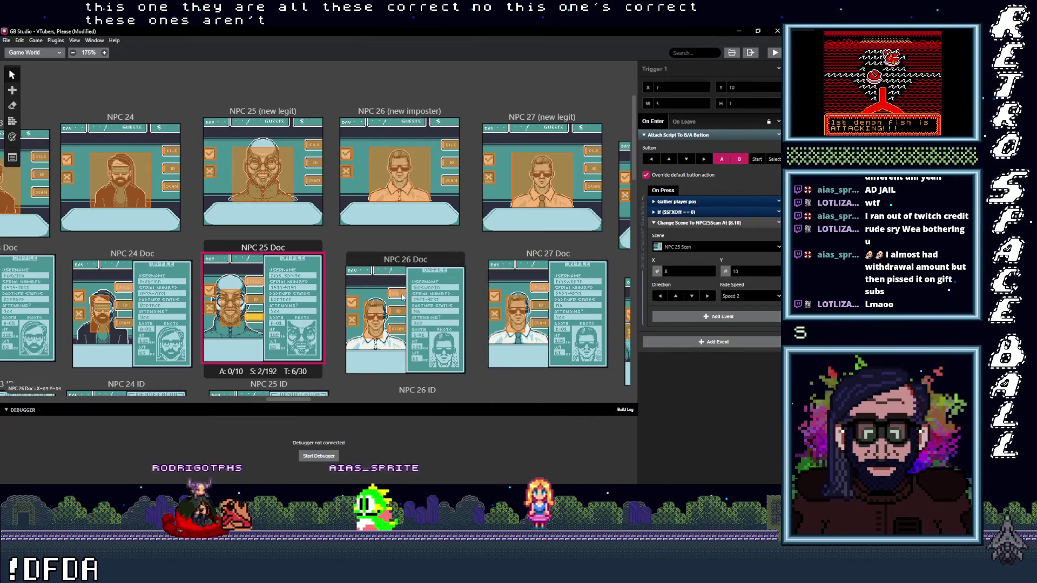
pyautogui.click(400, 294)
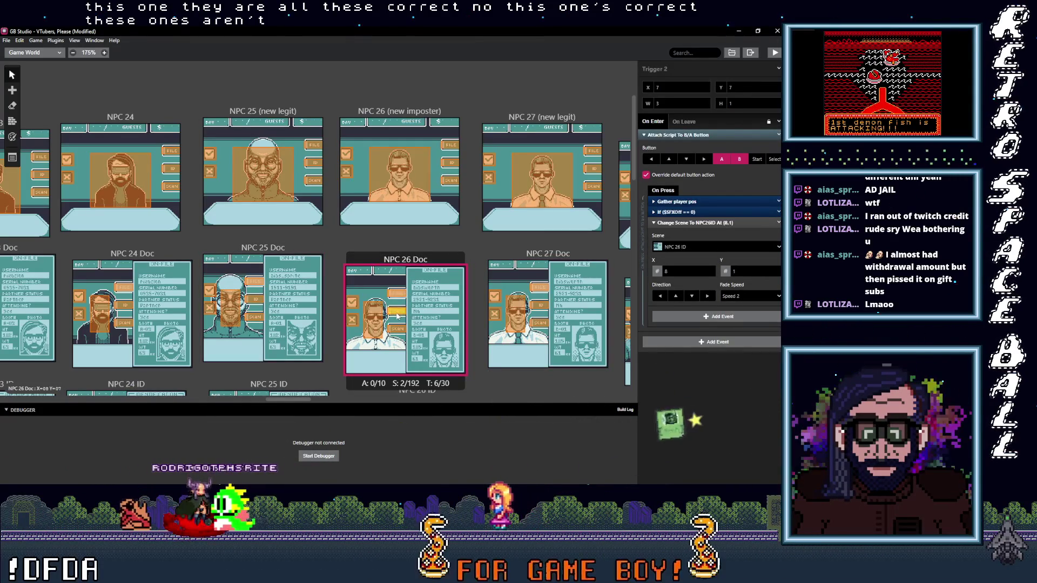
pyautogui.click(394, 330)
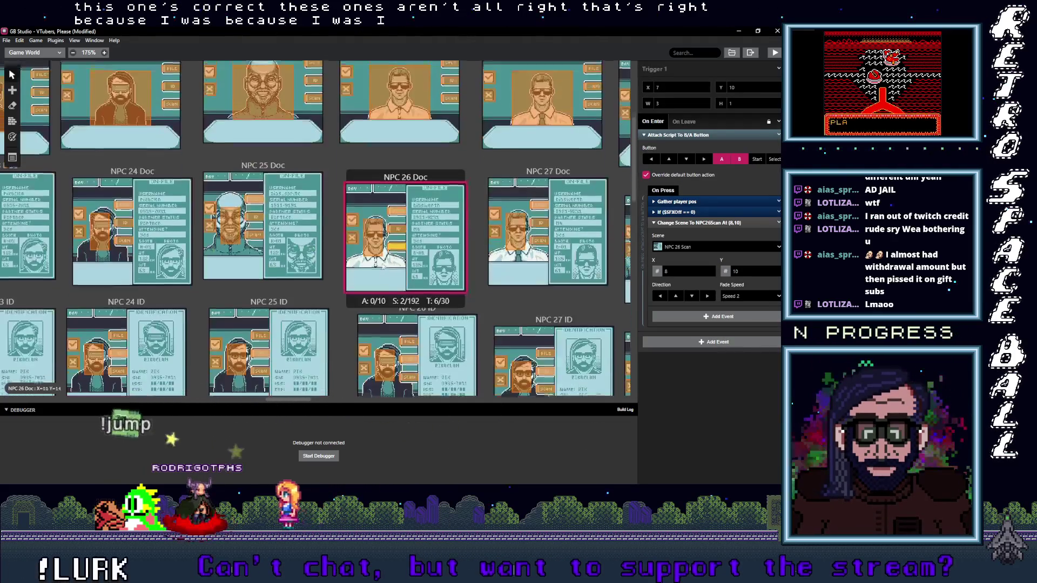
# Retarget NPC 27 Doc's portrait trigger to NPC 27 (new legit).
pyautogui.scroll(-3, 374, 298)
pyautogui.moveTo(498, 236)
pyautogui.mouseDown()
pyautogui.moveTo(394, 302)
pyautogui.moveTo(290, 294)
pyautogui.mouseUp()
pyautogui.click(280, 270)
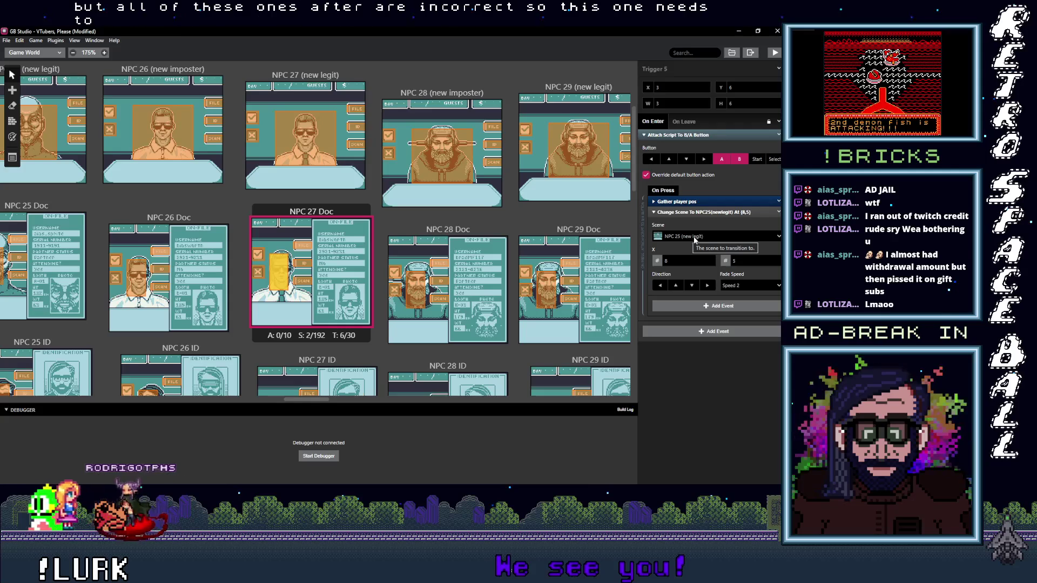
pyautogui.click(697, 238)
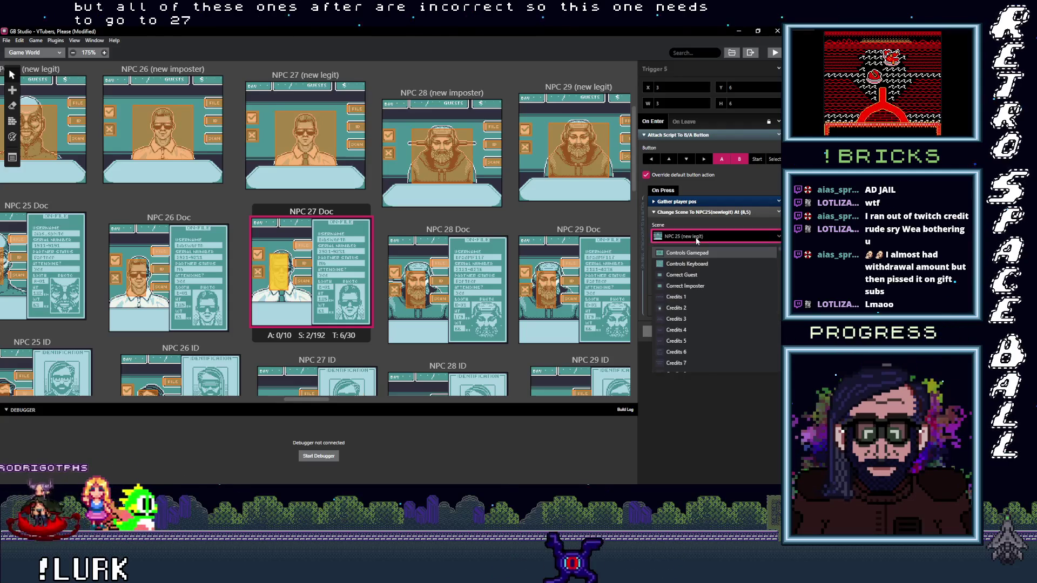
pyautogui.write('27 (')
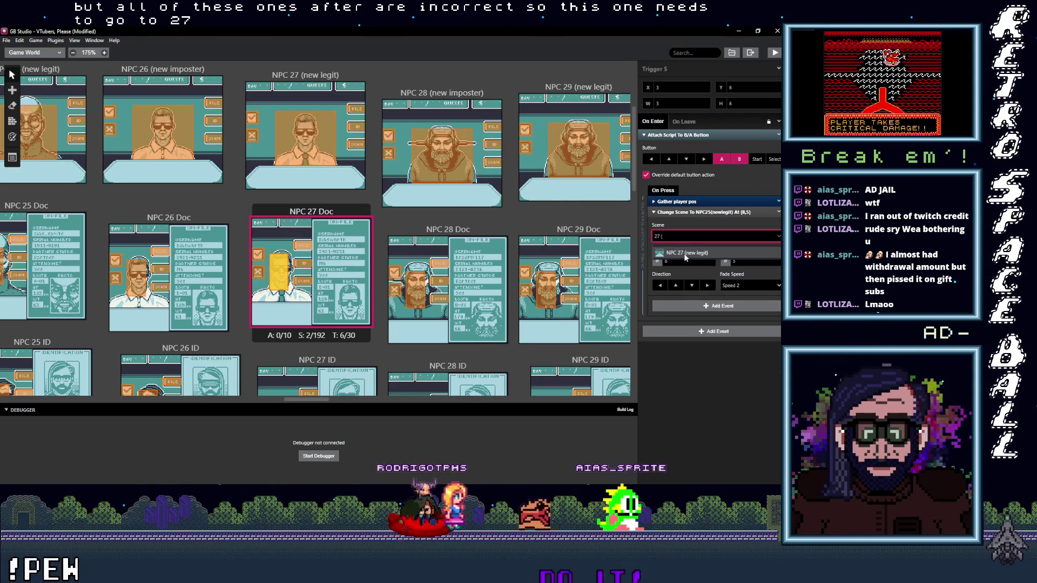
pyautogui.click(684, 254)
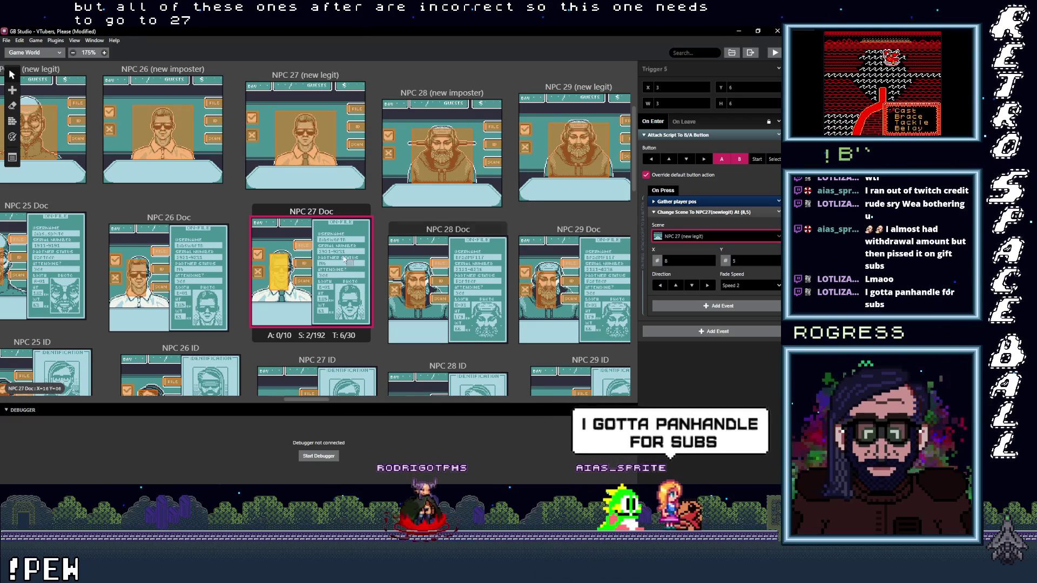
# Point the next NPC 27 Doc trigger to NPC 27 (new legit) as well.
pyautogui.click(306, 247)
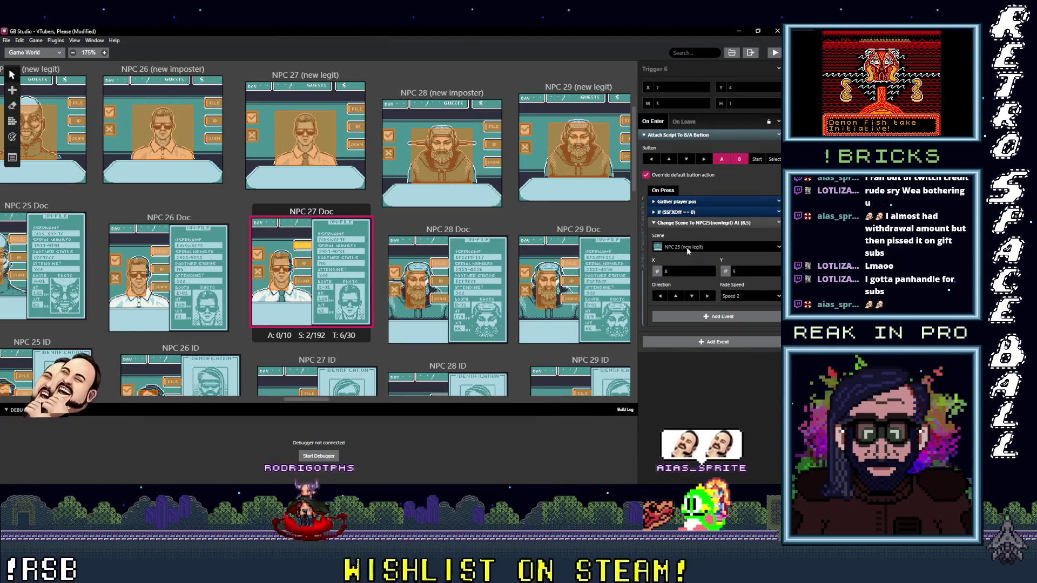
pyautogui.click(686, 247)
pyautogui.write('27')
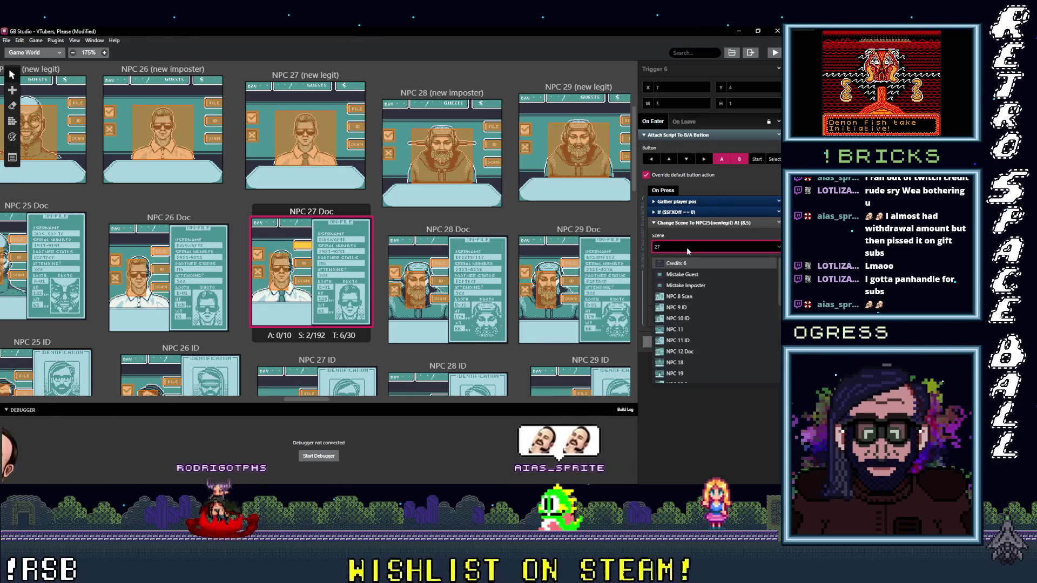
pyautogui.write('(')
pyautogui.press('BackSpace')
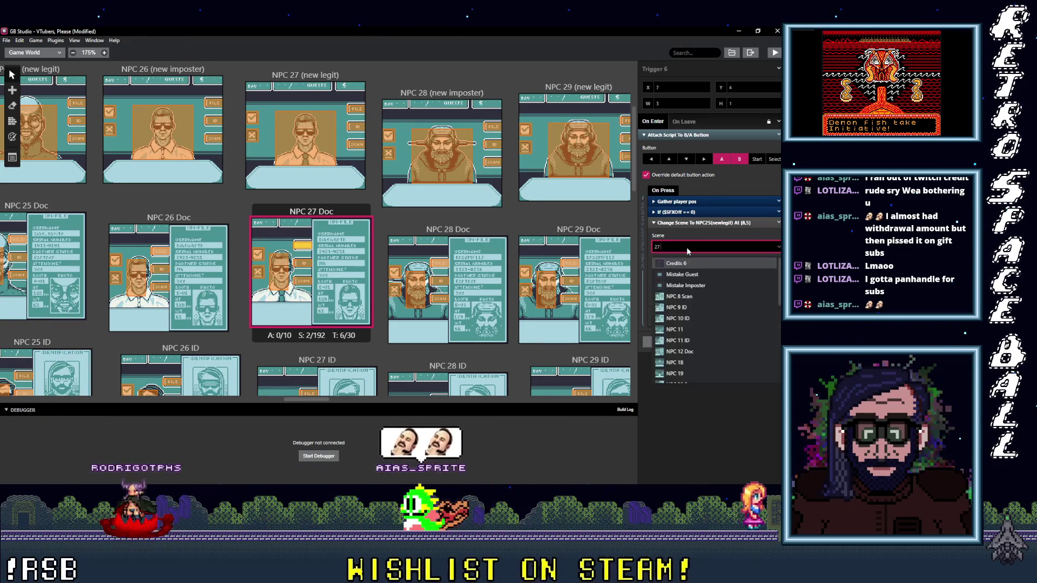
pyautogui.write('NPC 27 (new legit')
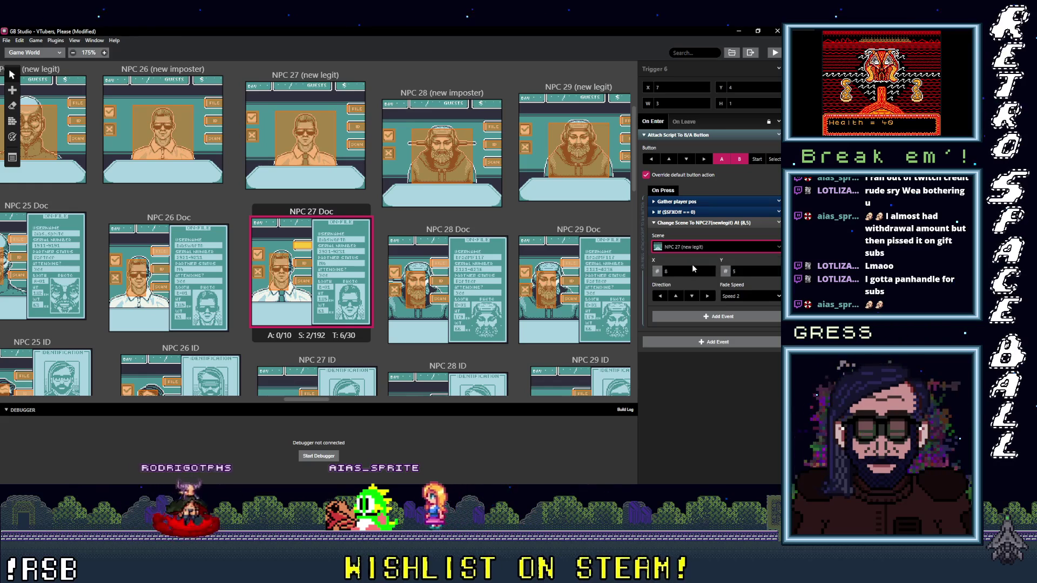
pyautogui.click(692, 264)
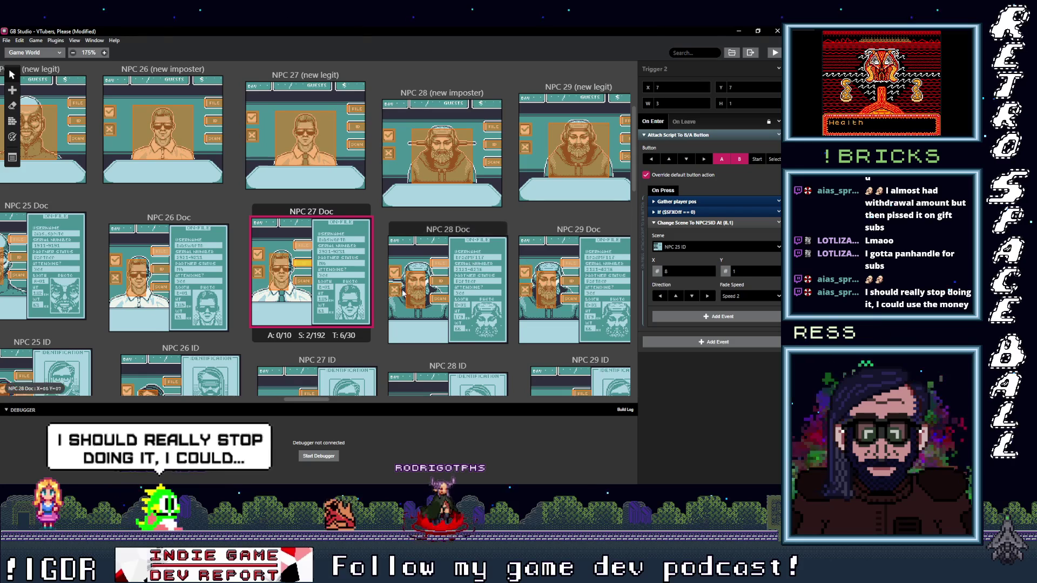
# Retarget NPC 27 Doc's other two triggers to NPC 27 ID and NPC 27 Scan.
pyautogui.scroll(-2, 582, 250)
pyautogui.click(693, 247)
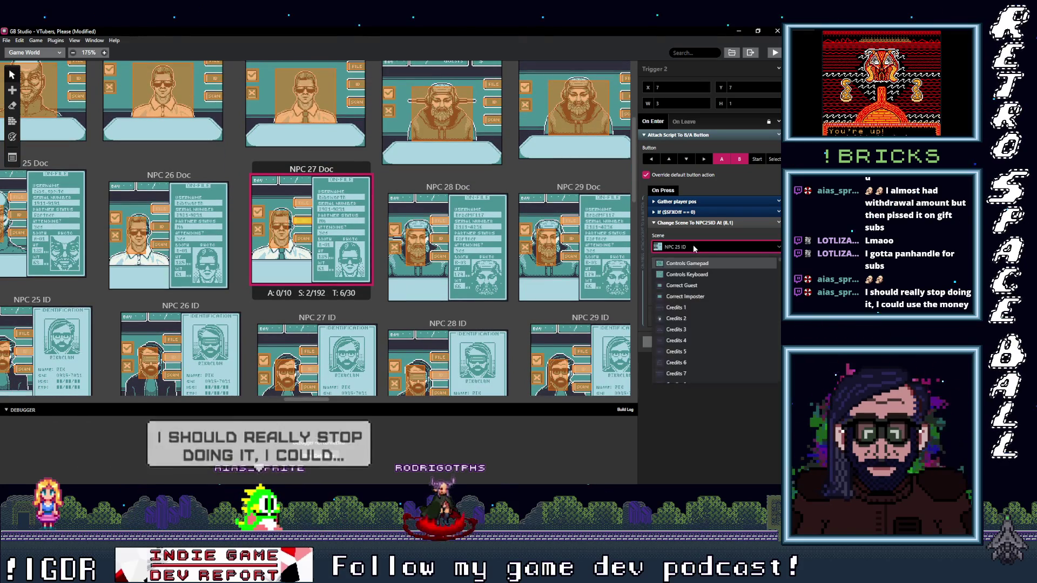
pyautogui.write('27')
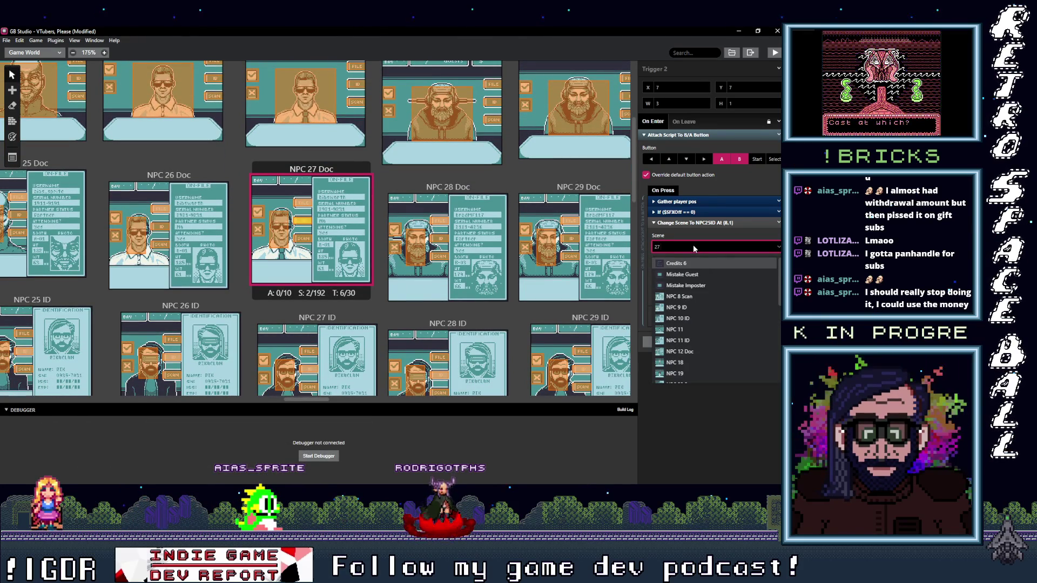
pyautogui.write(' I')
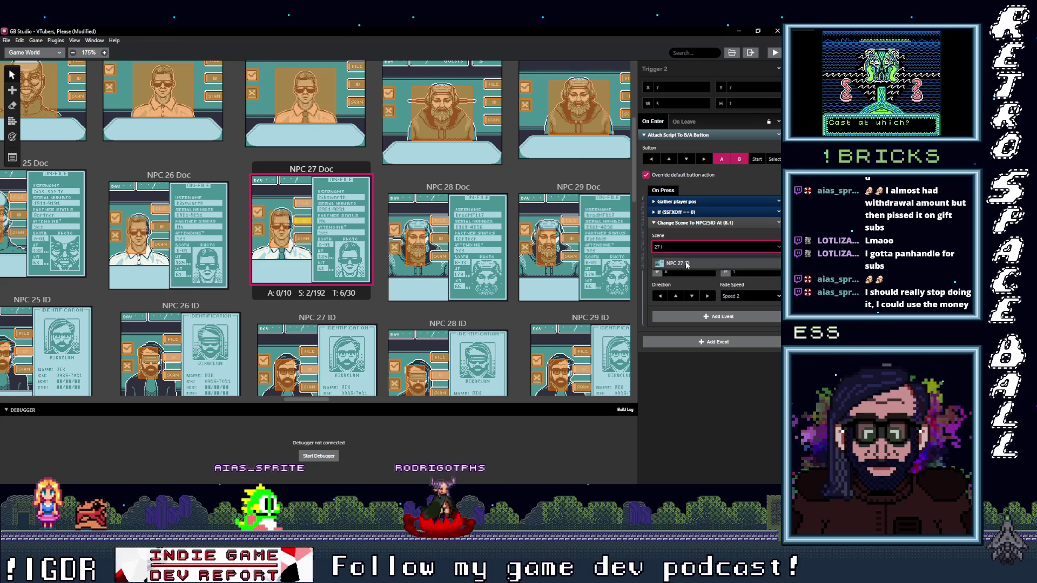
pyautogui.click(686, 263)
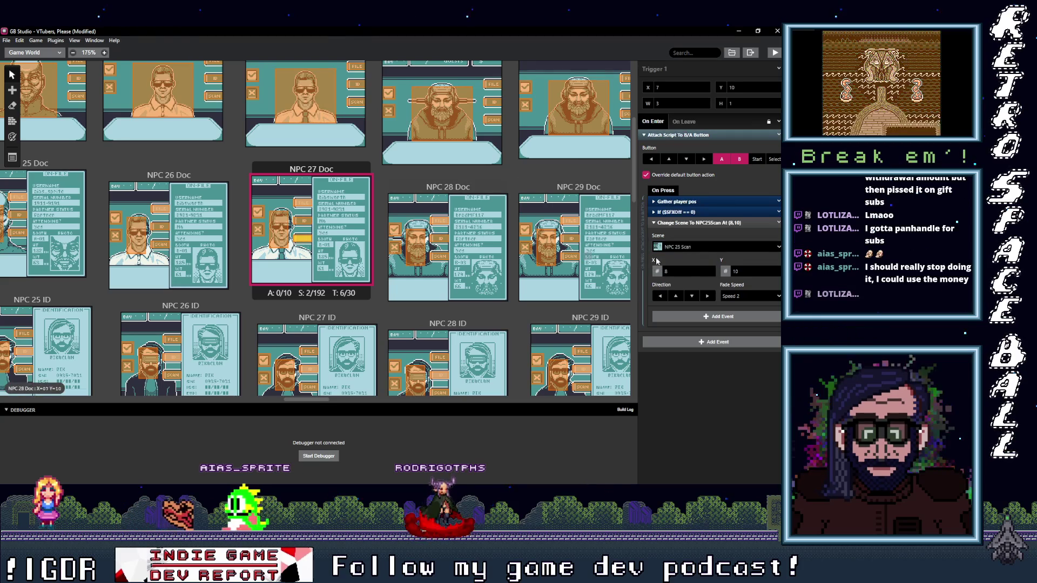
pyautogui.click(702, 247)
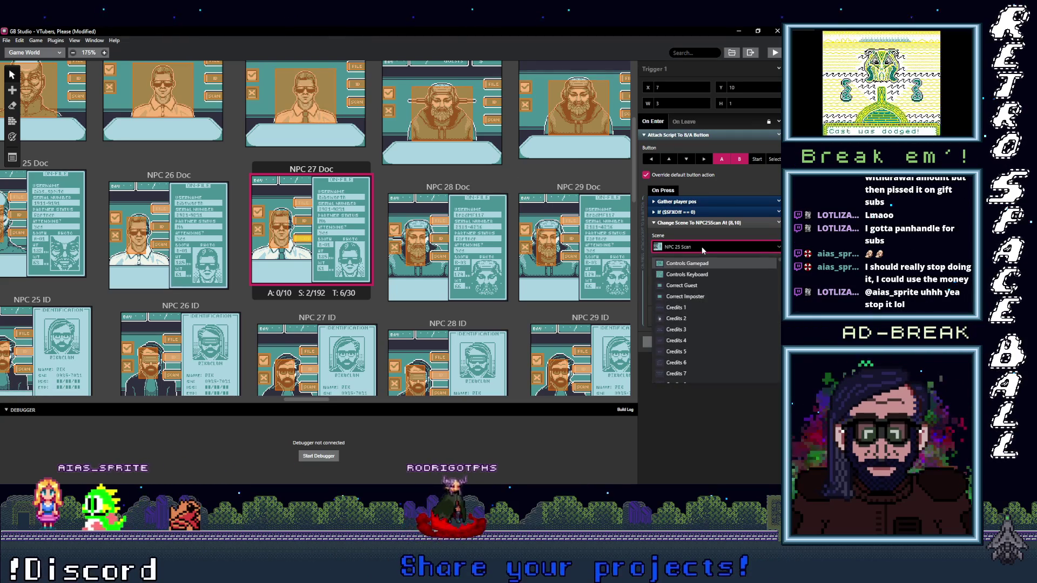
pyautogui.write('27 S')
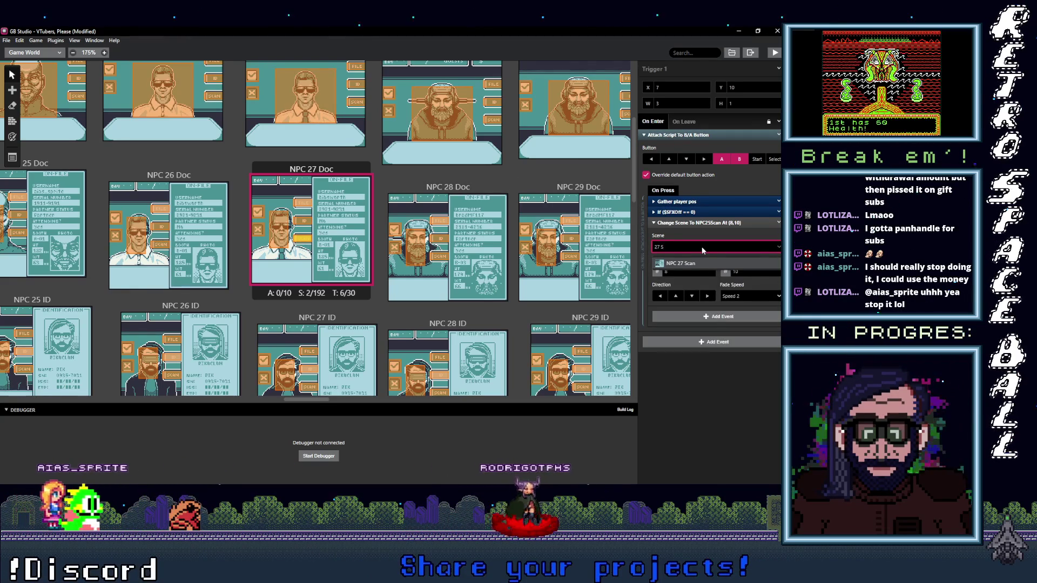
pyautogui.click(677, 263)
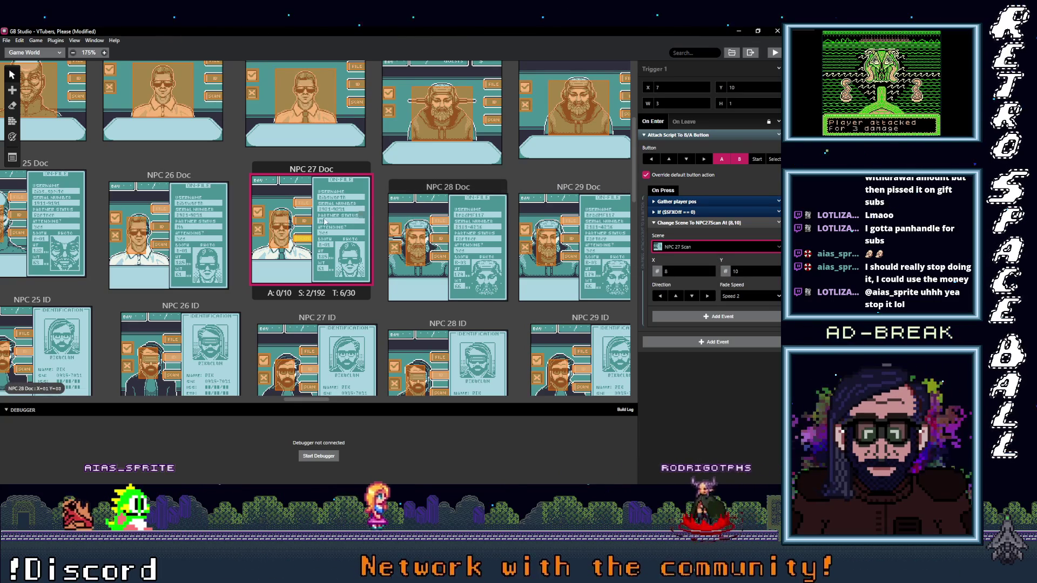
pyautogui.click(285, 236)
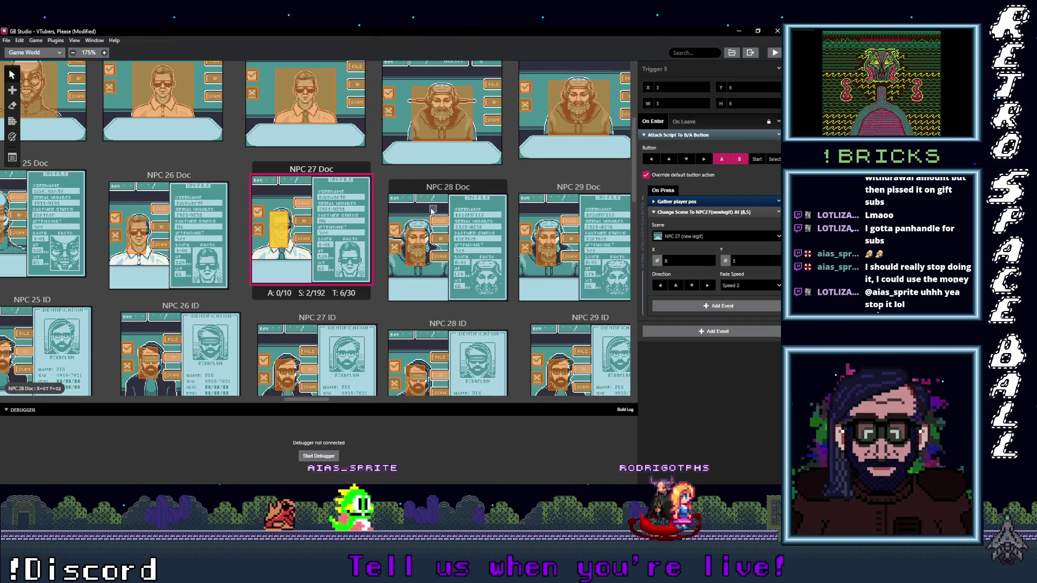
pyautogui.scroll(2, 378, 207)
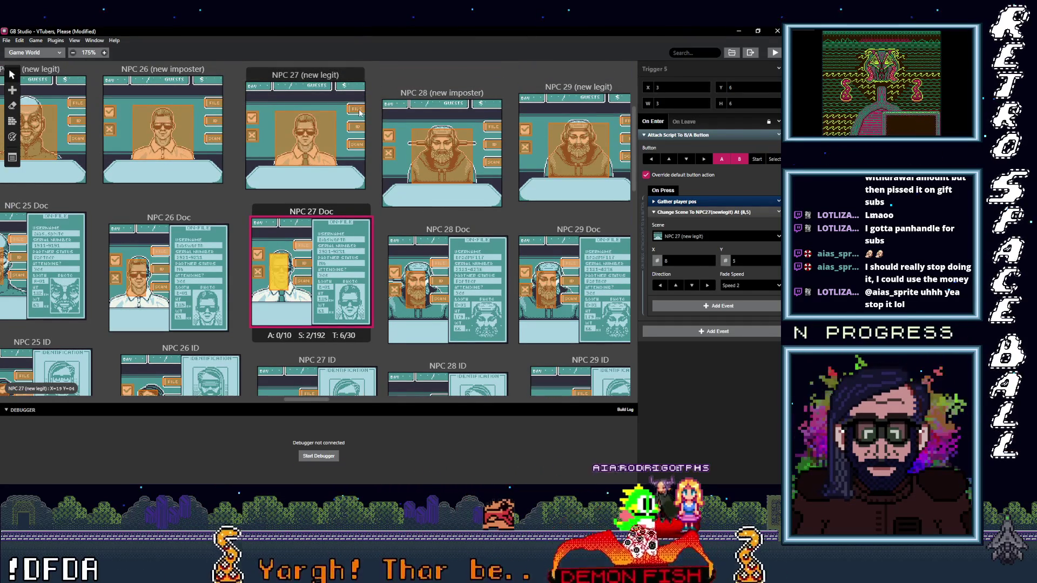
# In NPC 27 (new legit), point the FILE trigger to NPC 27 Doc and the next to NPC 27 ID.
pyautogui.click(359, 111)
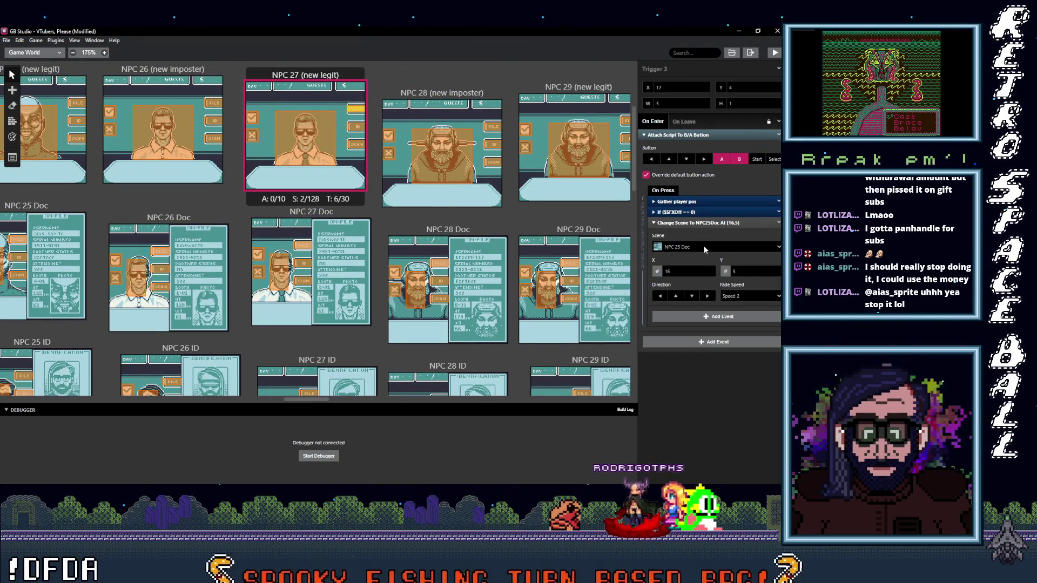
pyautogui.click(704, 246)
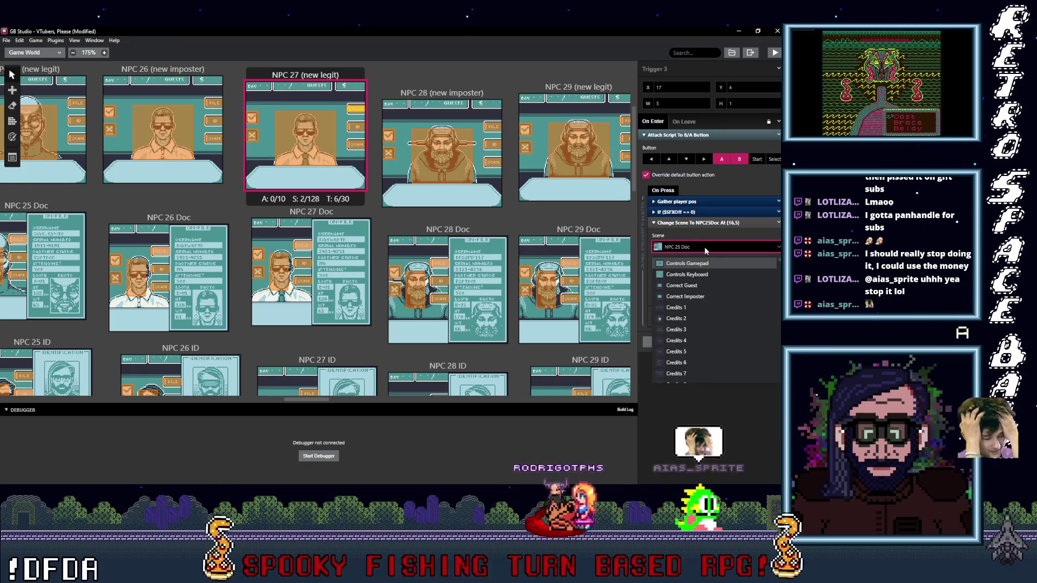
pyautogui.write('27 d')
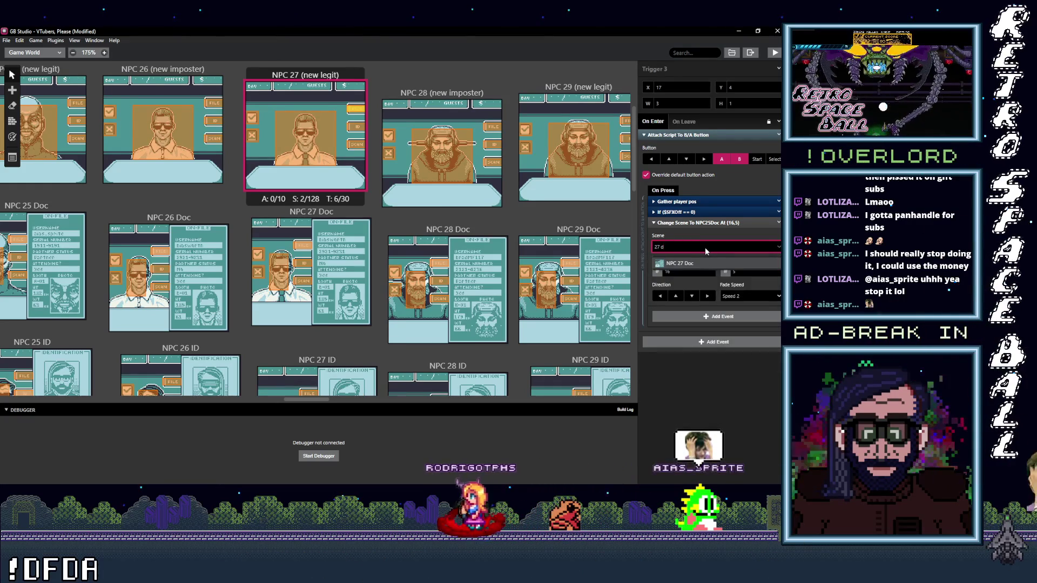
pyautogui.press('Return')
pyautogui.click(356, 127)
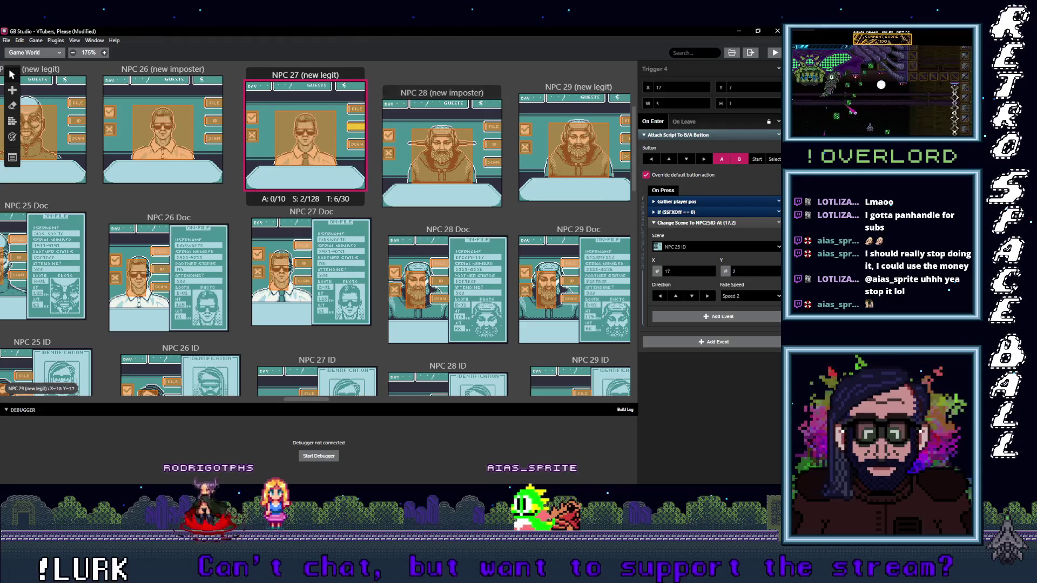
pyautogui.click(694, 244)
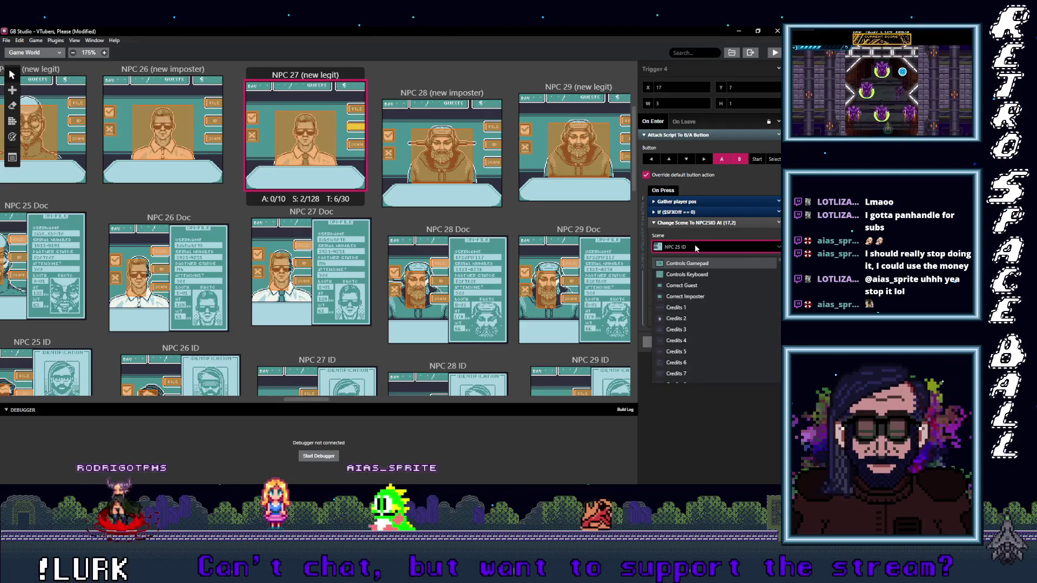
pyautogui.write('27')
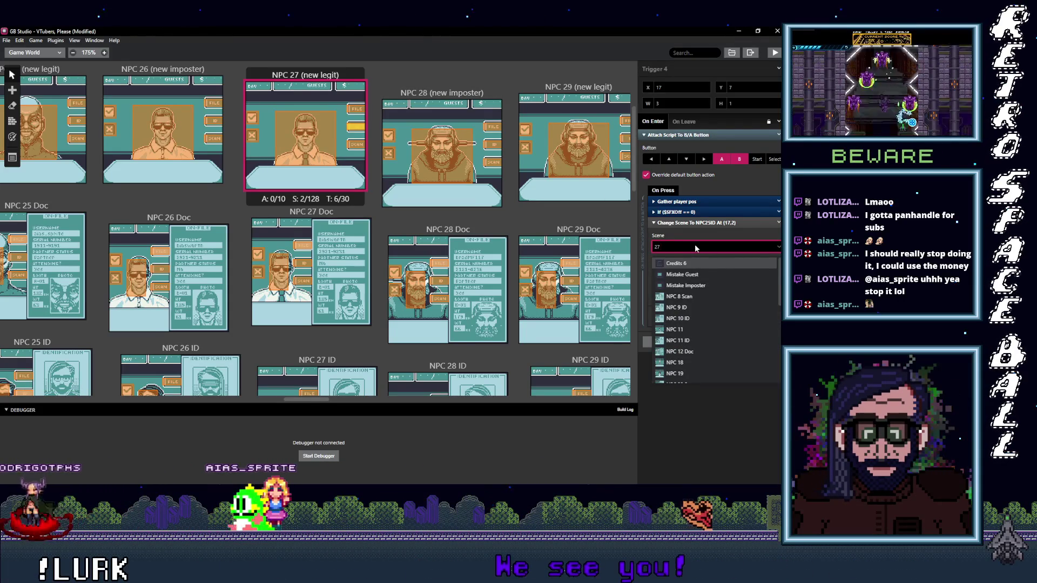
pyautogui.write(' id')
pyautogui.click(685, 265)
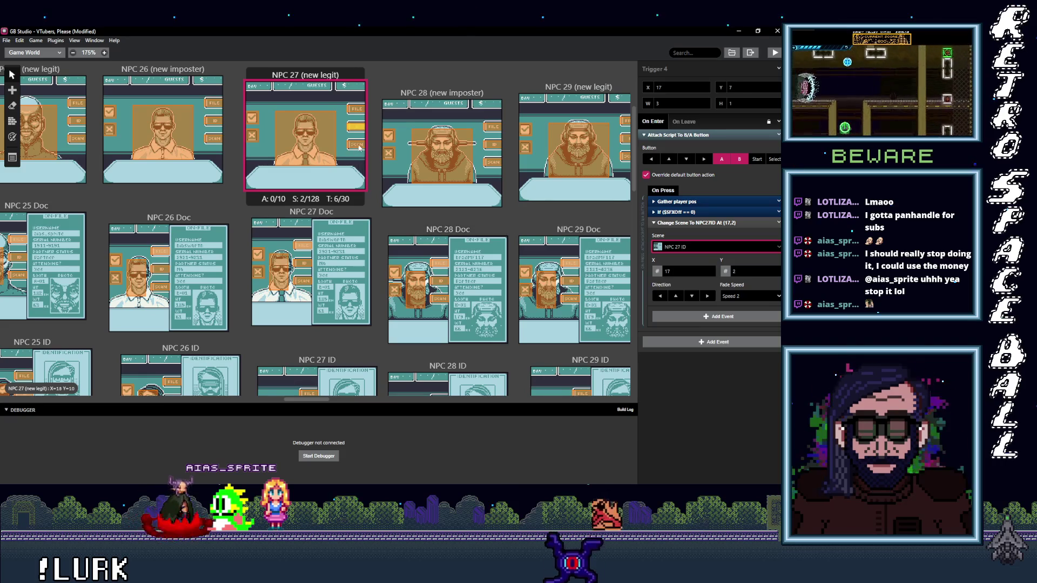
# Set the scan trigger to NPC 27 Scan and recheck NPC 27 Doc's triggers.
pyautogui.click(692, 245)
pyautogui.write('27')
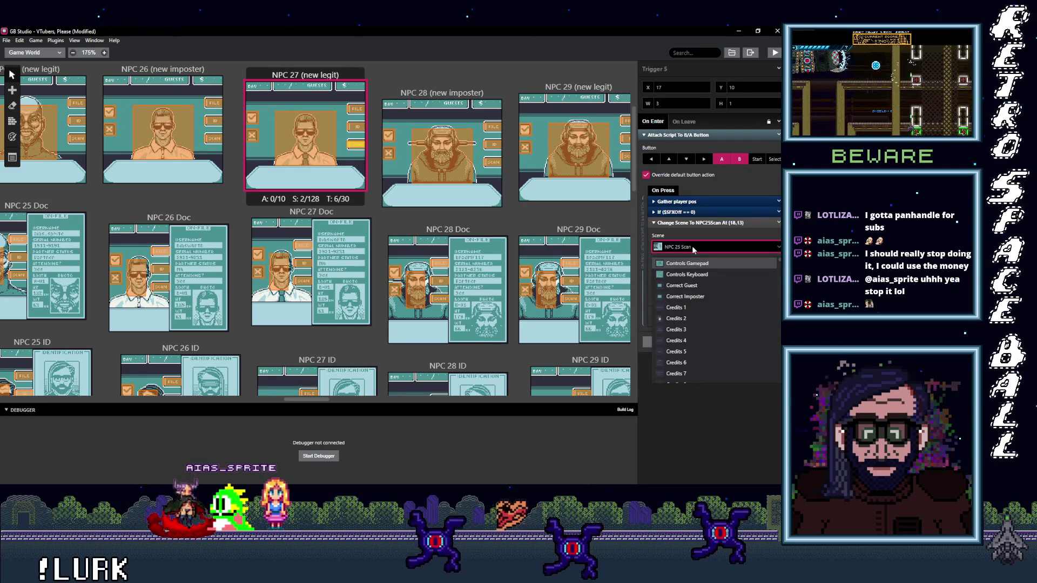
pyautogui.write(' scan')
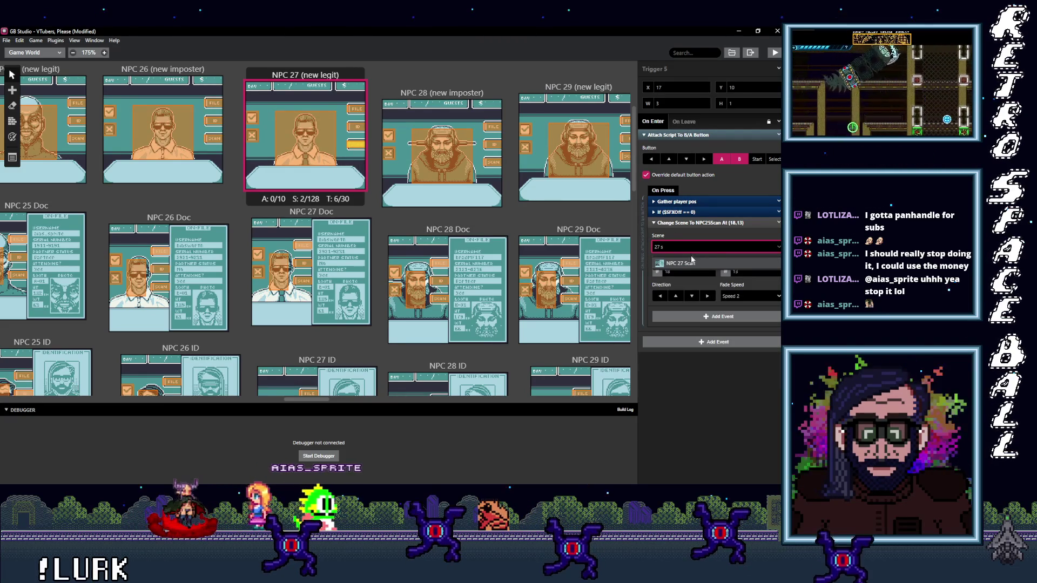
pyautogui.click(691, 263)
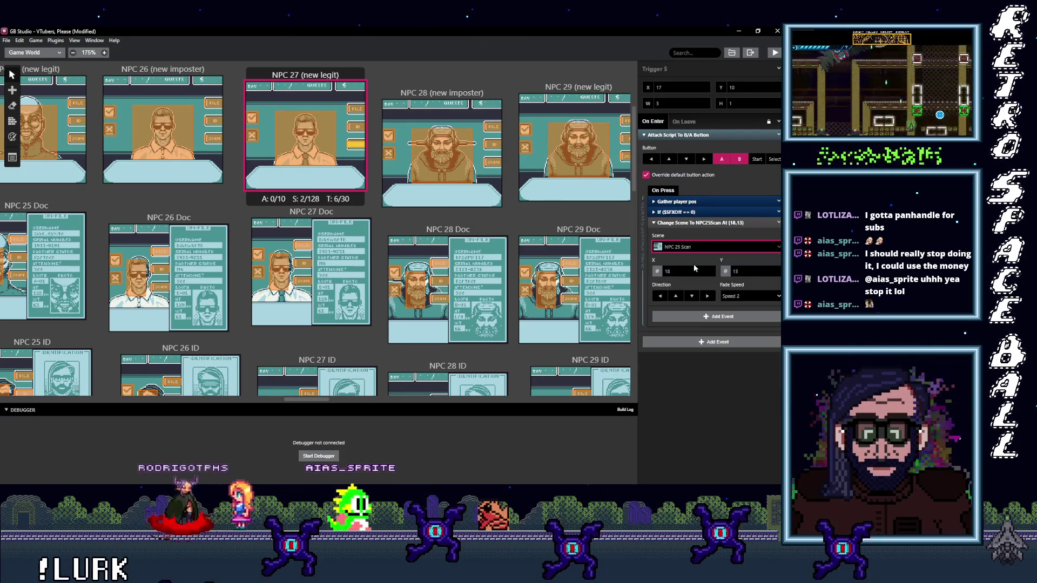
pyautogui.click(305, 281)
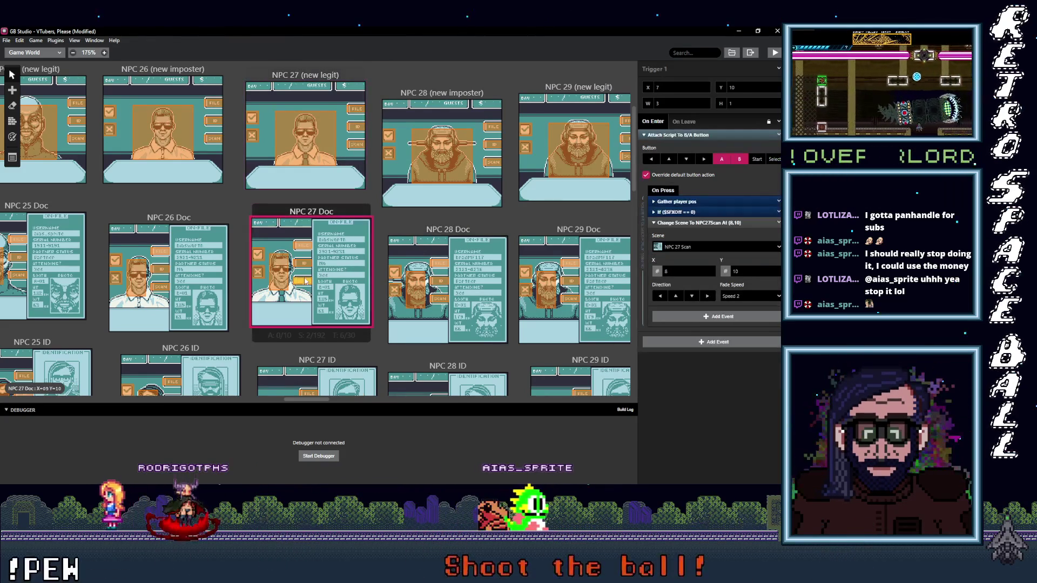
pyautogui.click(306, 249)
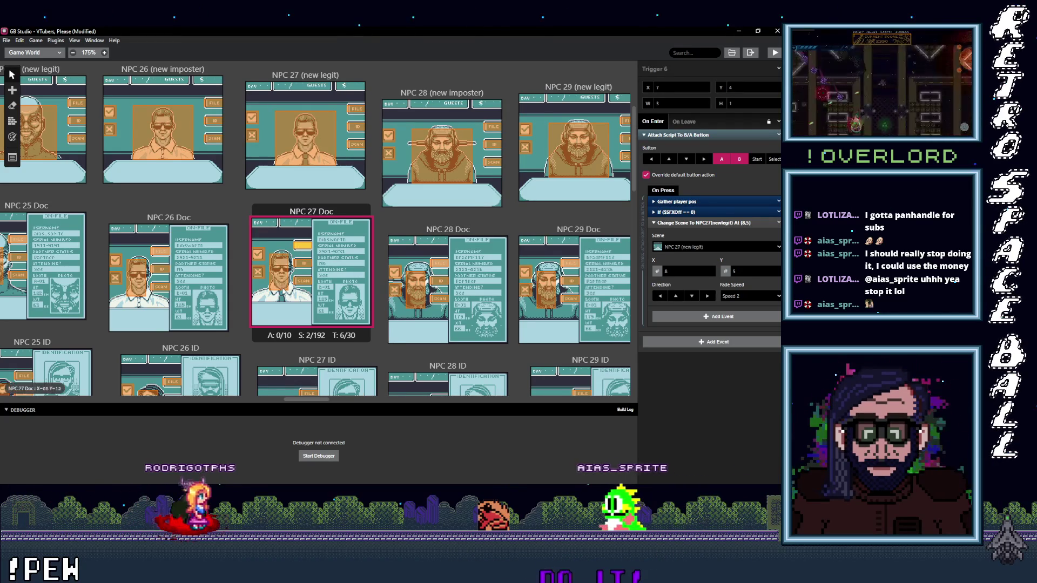
pyautogui.click(282, 290)
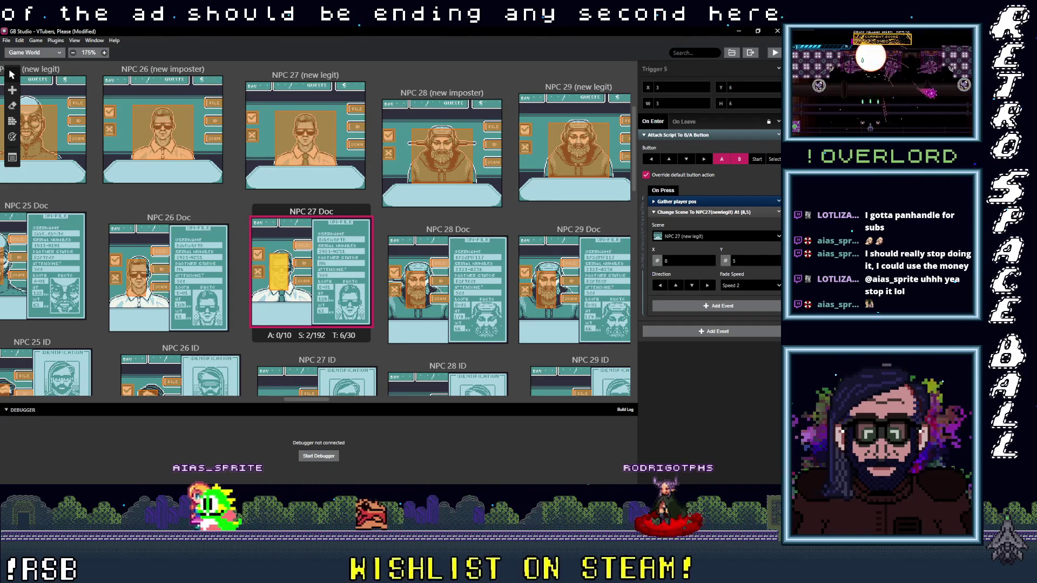
pyautogui.hotkey('alt', 'Tab')
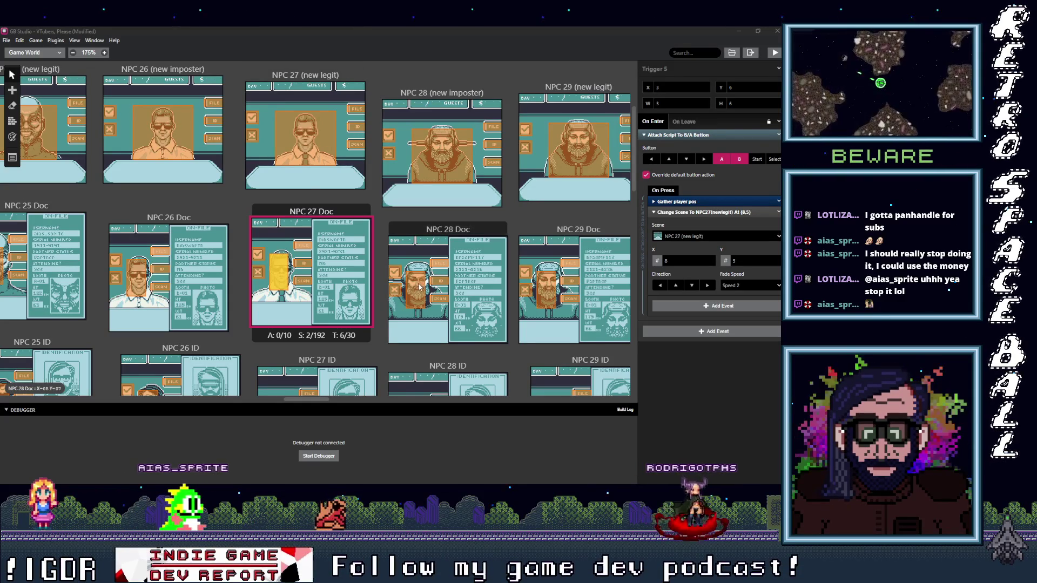
pyautogui.click(417, 287)
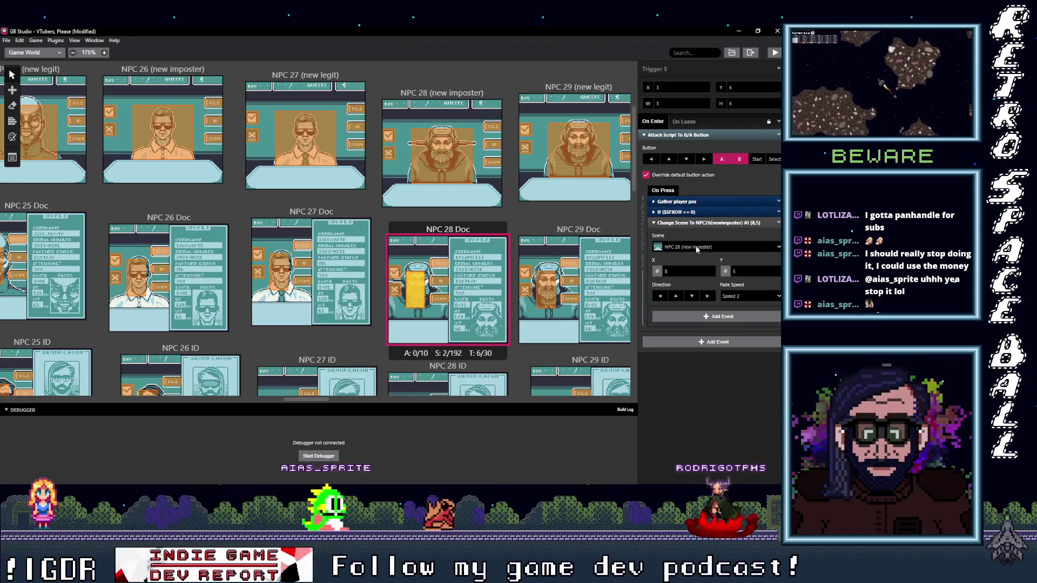
# Point NPC 28 Doc's first two triggers to NPC 28 (new imposter).
pyautogui.click(696, 247)
pyautogui.write('28')
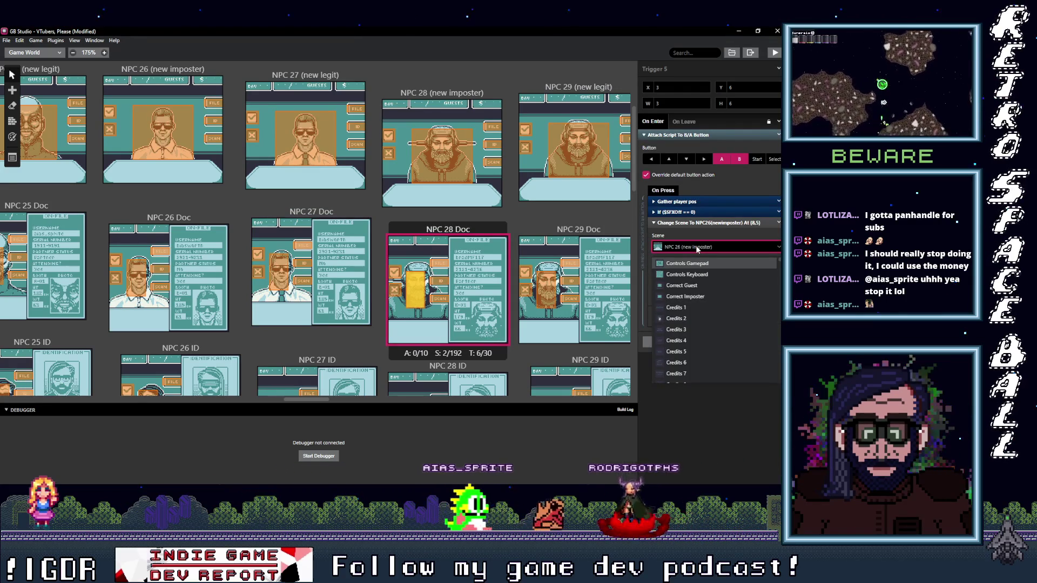
pyautogui.write(' (new')
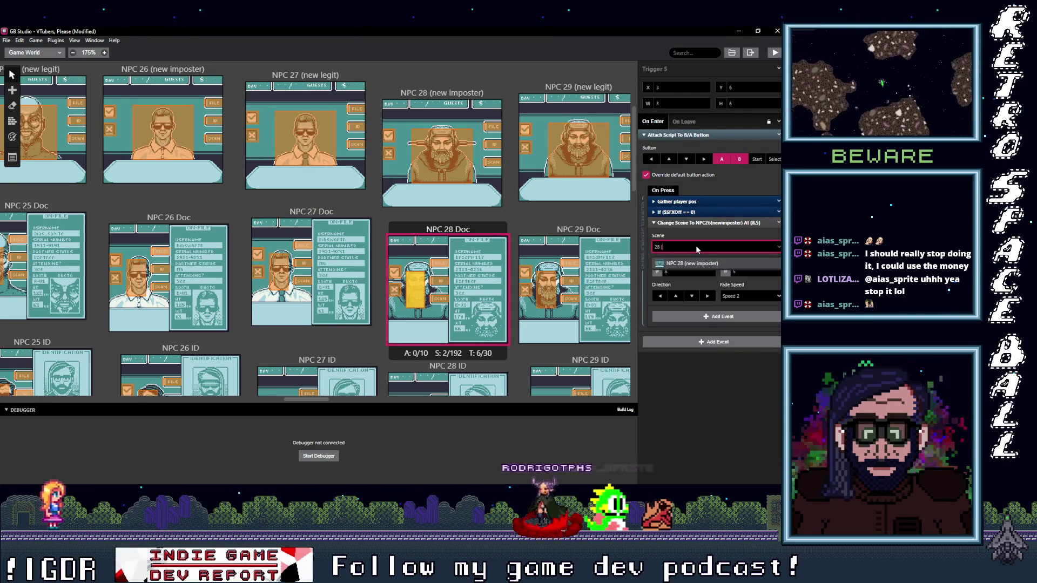
pyautogui.press('Return')
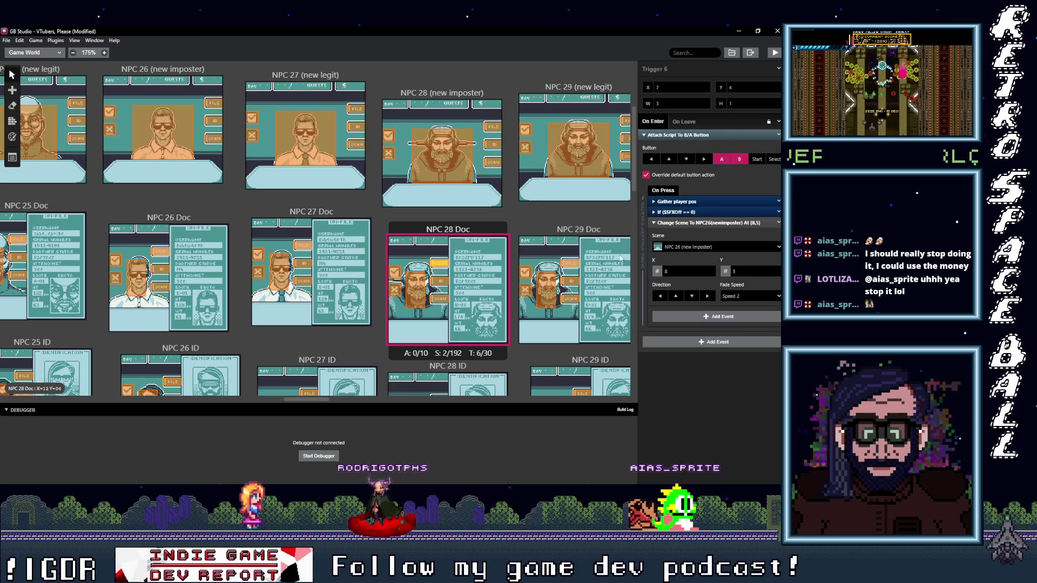
pyautogui.click(693, 247)
pyautogui.write('2')
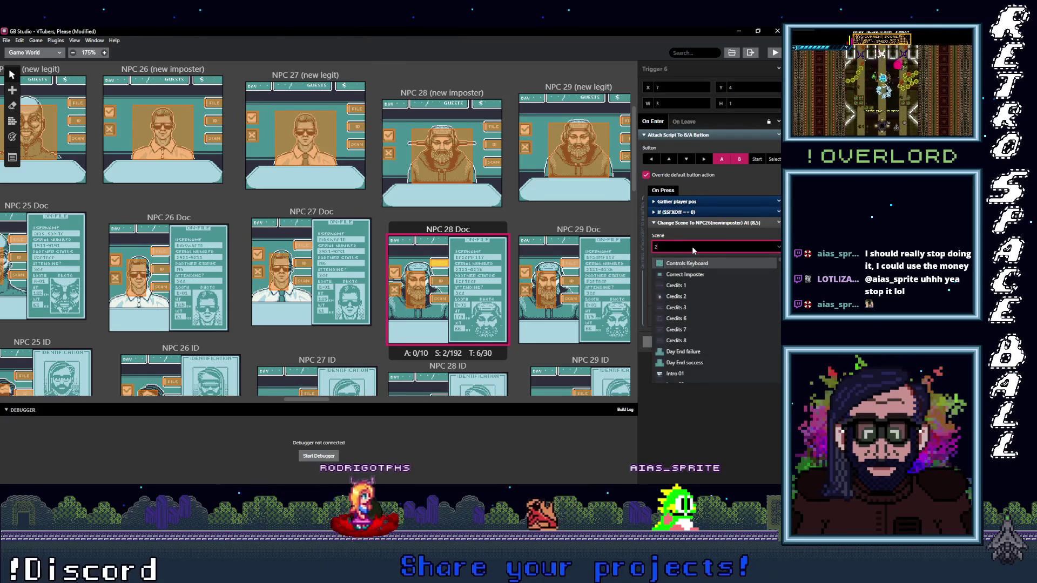
pyautogui.write('8 (n')
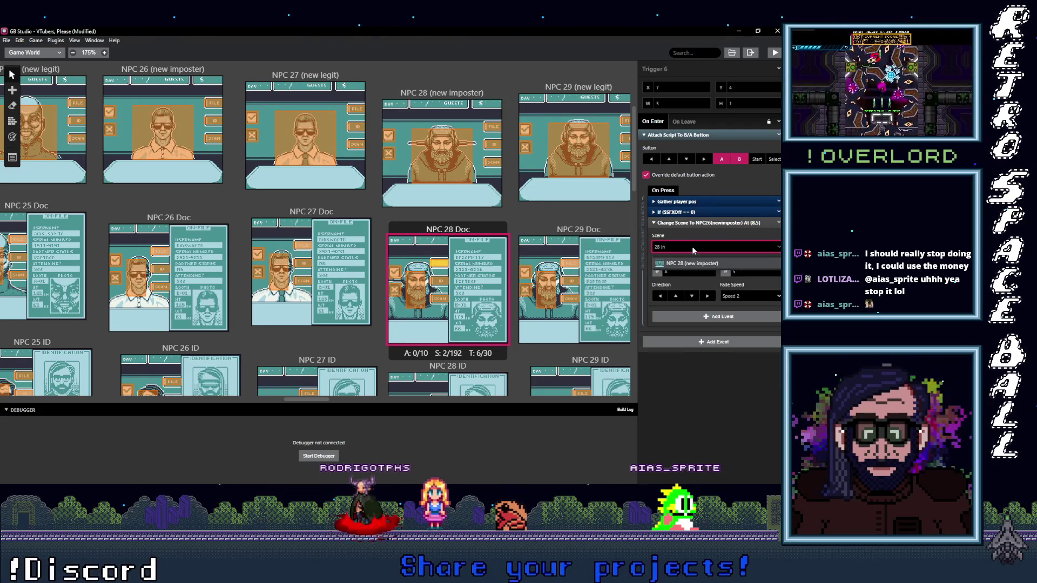
pyautogui.click(697, 264)
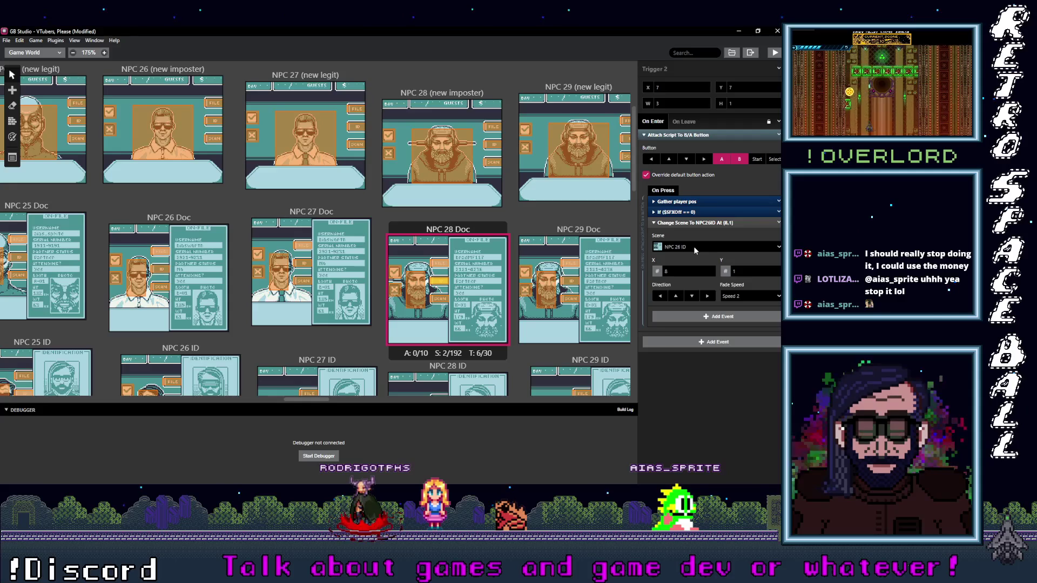
# Retarget the remaining NPC 28 Doc triggers to NPC 28 ID and NPC 28 Scan.
pyautogui.click(695, 248)
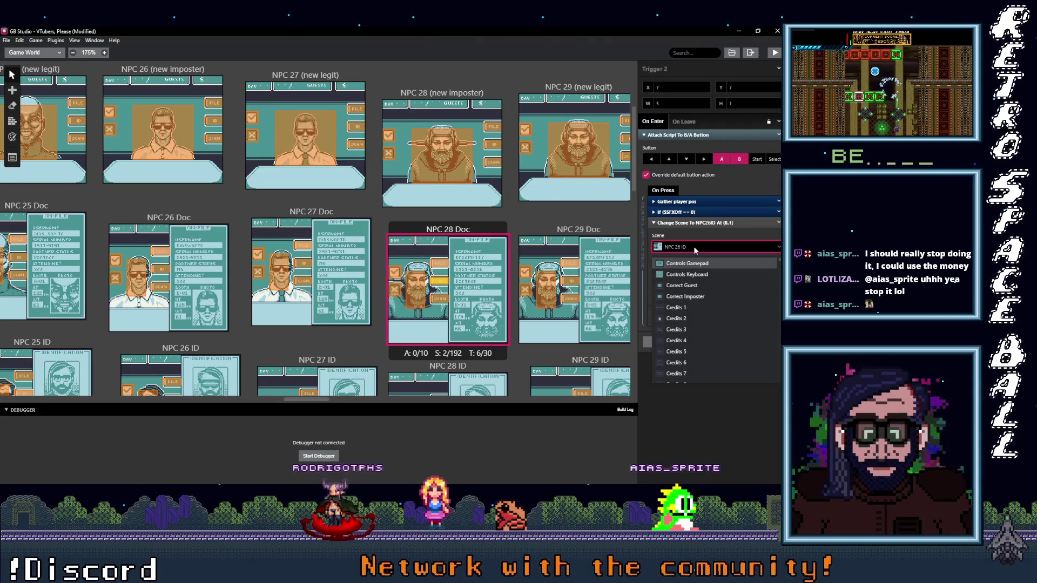
pyautogui.write('28')
pyautogui.click(680, 329)
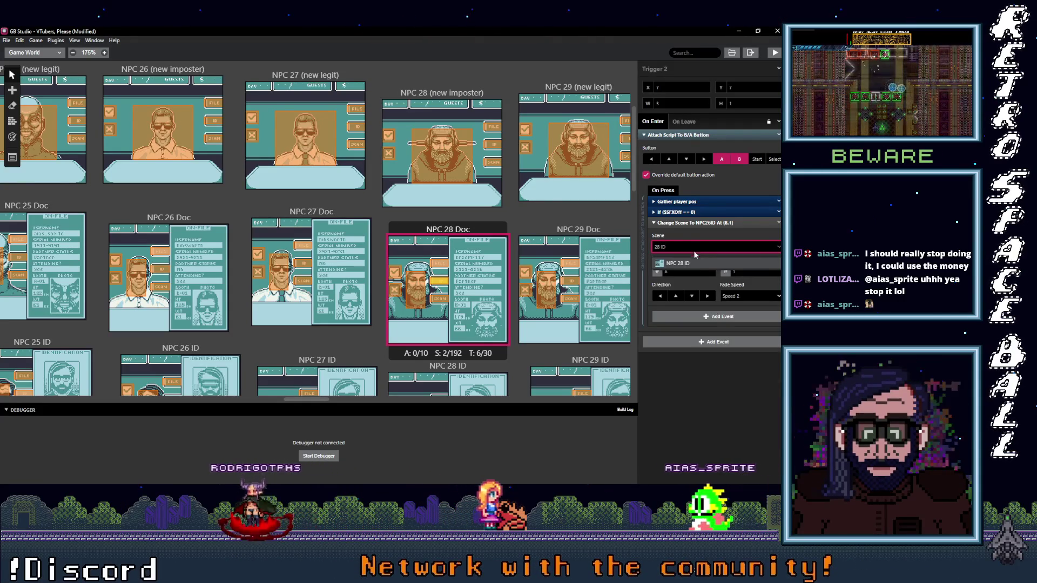
pyautogui.click(440, 298)
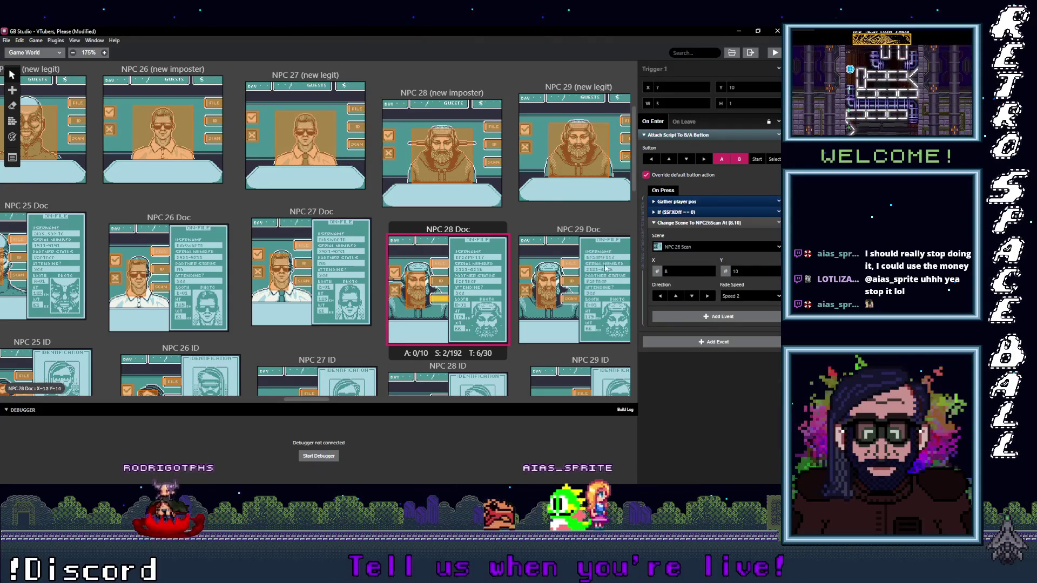
pyautogui.click(682, 247)
pyautogui.write('28 S')
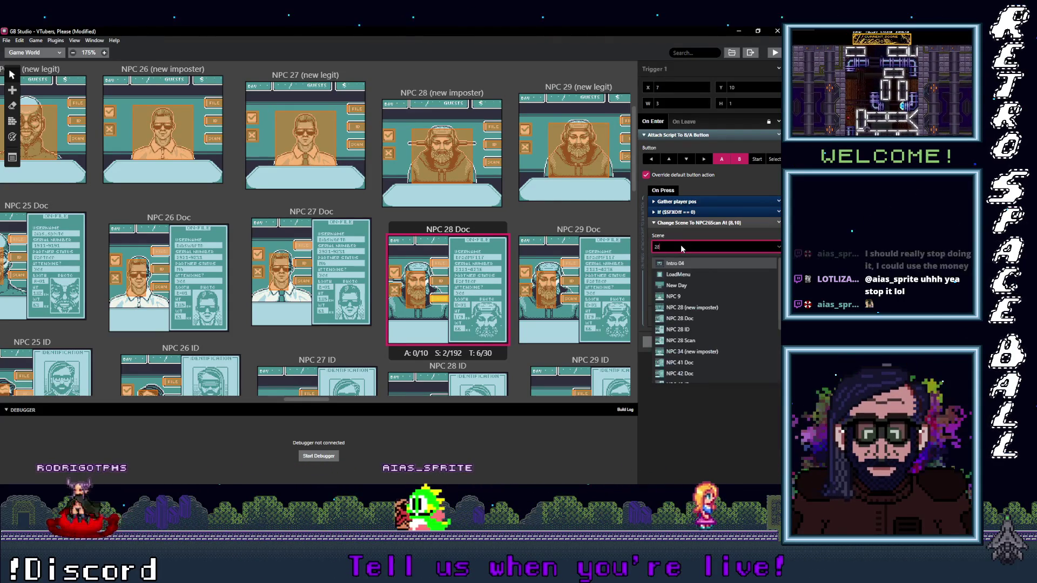
pyautogui.press('Return')
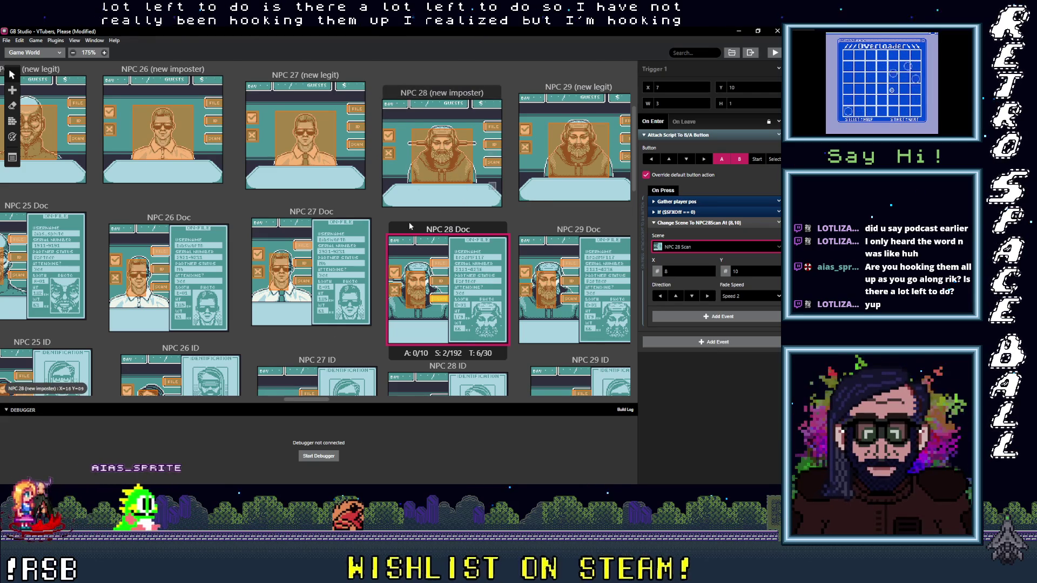
pyautogui.scroll(-5, 427, 237)
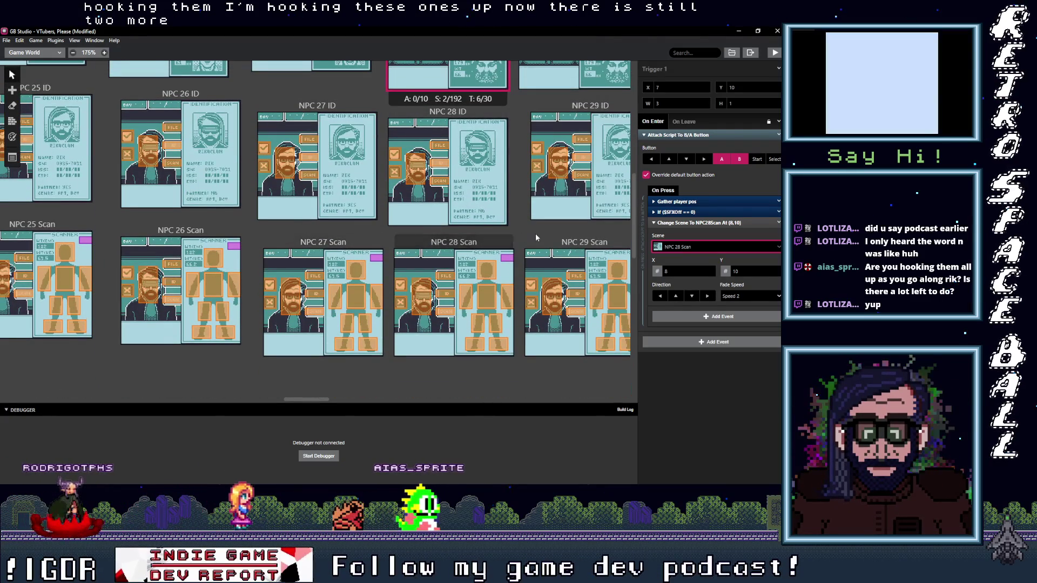
pyautogui.scroll(4, 454, 317)
pyautogui.hscroll(2, 454, 317)
pyautogui.scroll(-3, 439, 287)
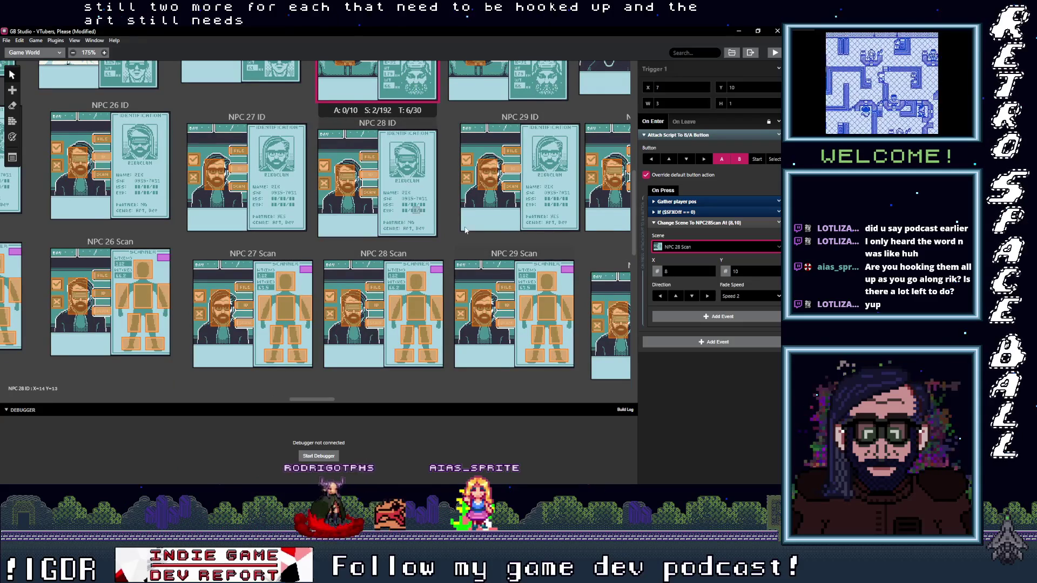
pyautogui.scroll(2, 470, 240)
pyautogui.scroll(1, 470, 240)
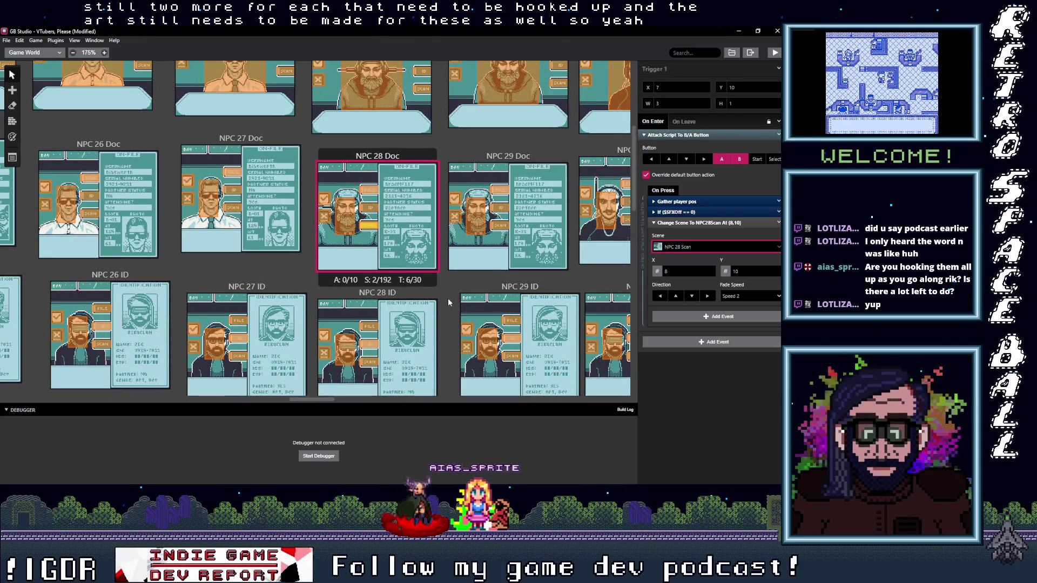
pyautogui.scroll(1, 447, 294)
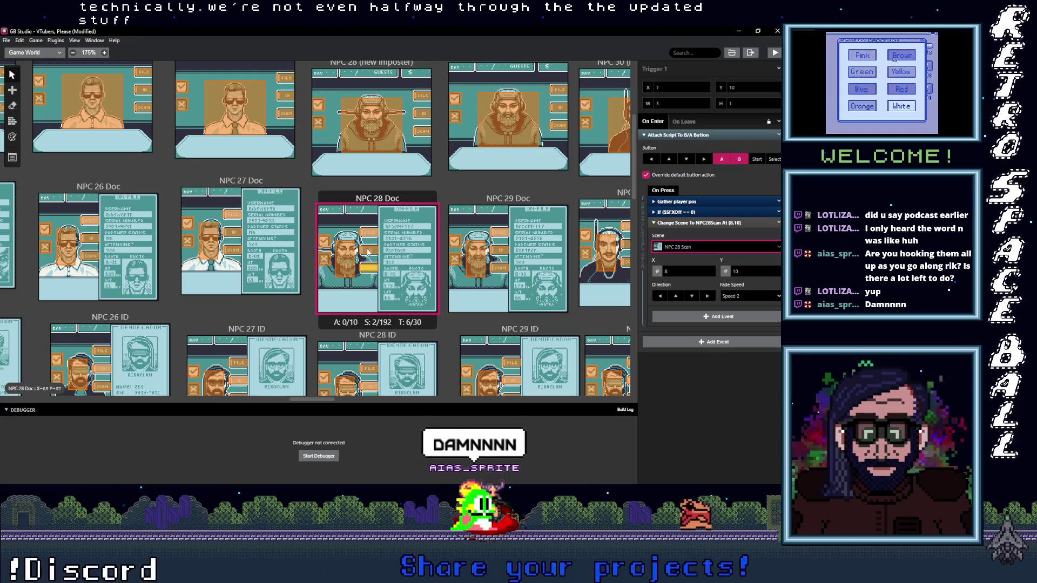
pyautogui.click(369, 232)
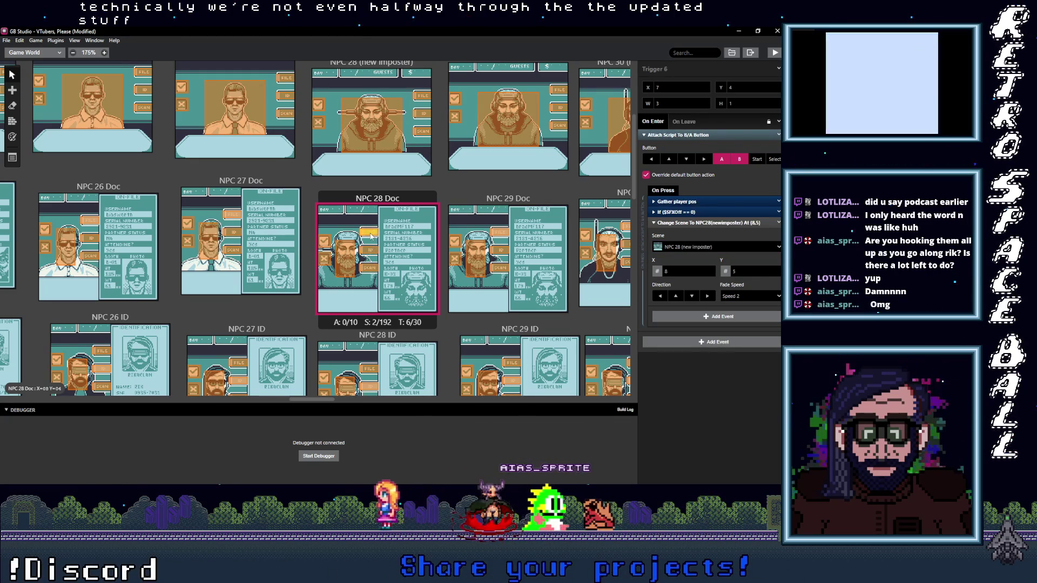
pyautogui.click(344, 270)
pyautogui.click(324, 260)
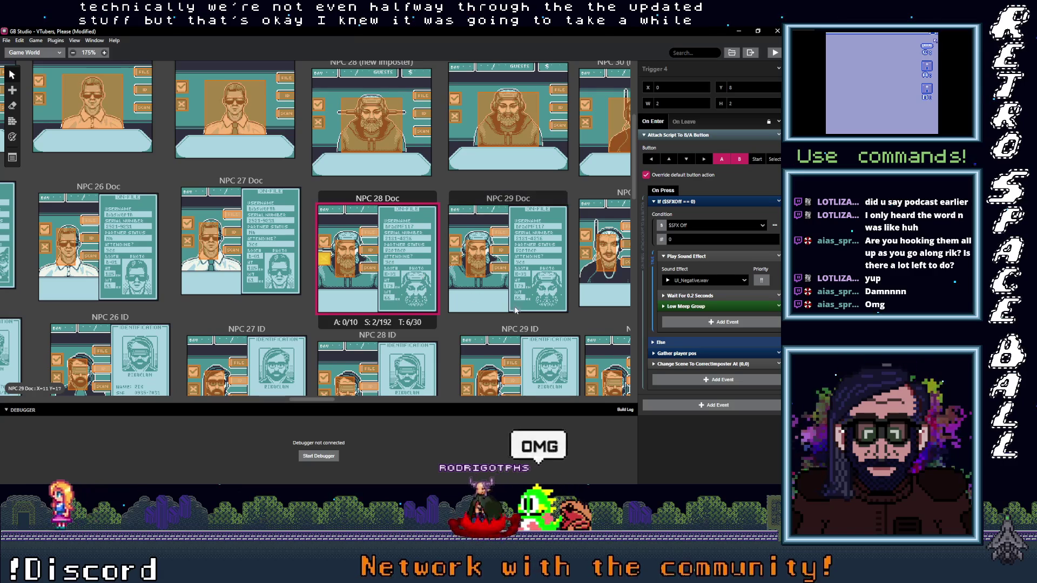
pyautogui.moveTo(485, 324); pyautogui.dragTo(364, 336)
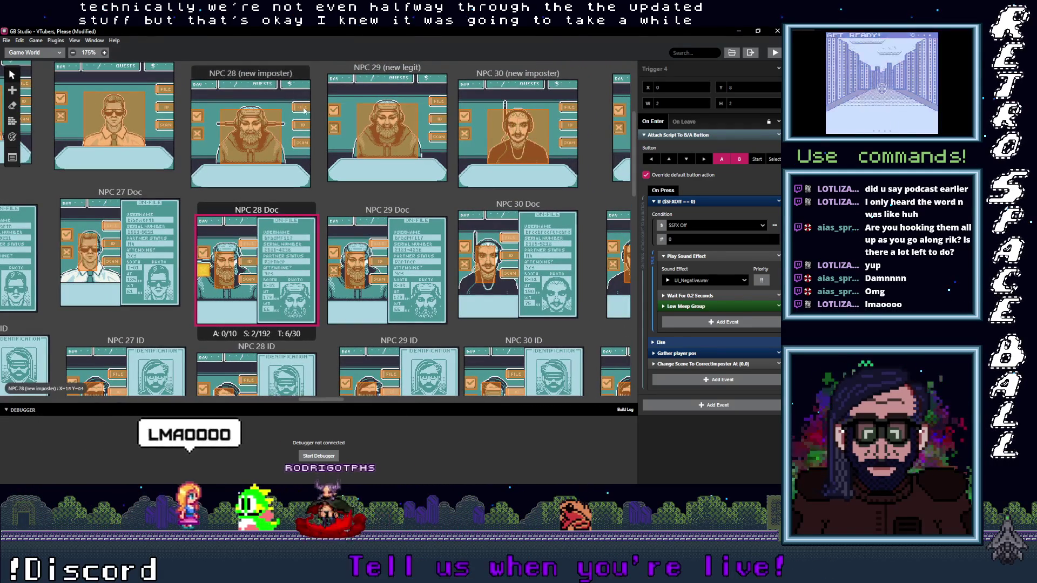
# Retarget NPC 28 (new imposter)'s three button triggers to NPC 28 Doc, NPC 28 ID and NPC 28 Scan.
pyautogui.click(303, 109)
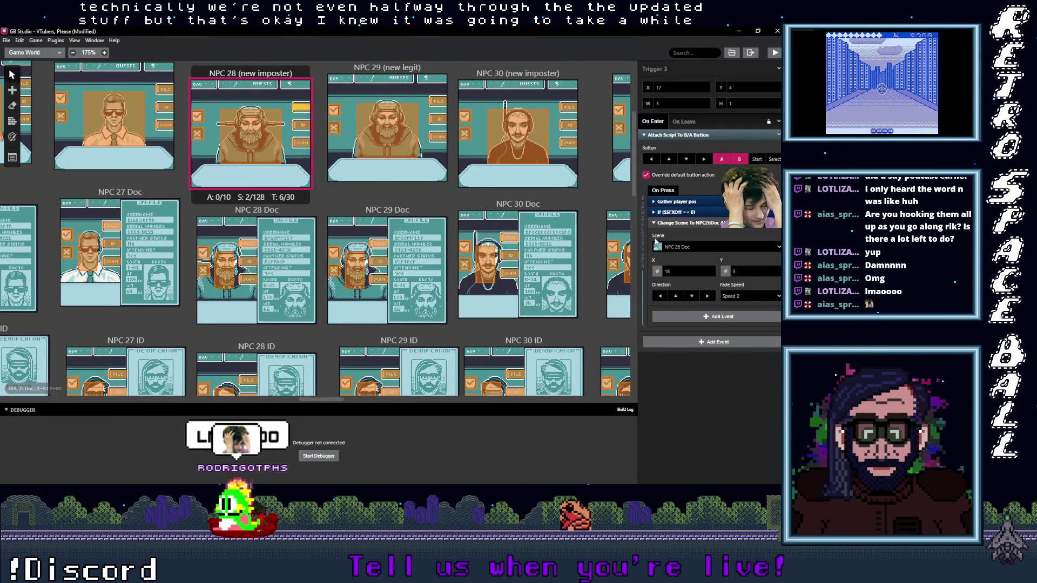
pyautogui.click(692, 247)
pyautogui.write('28')
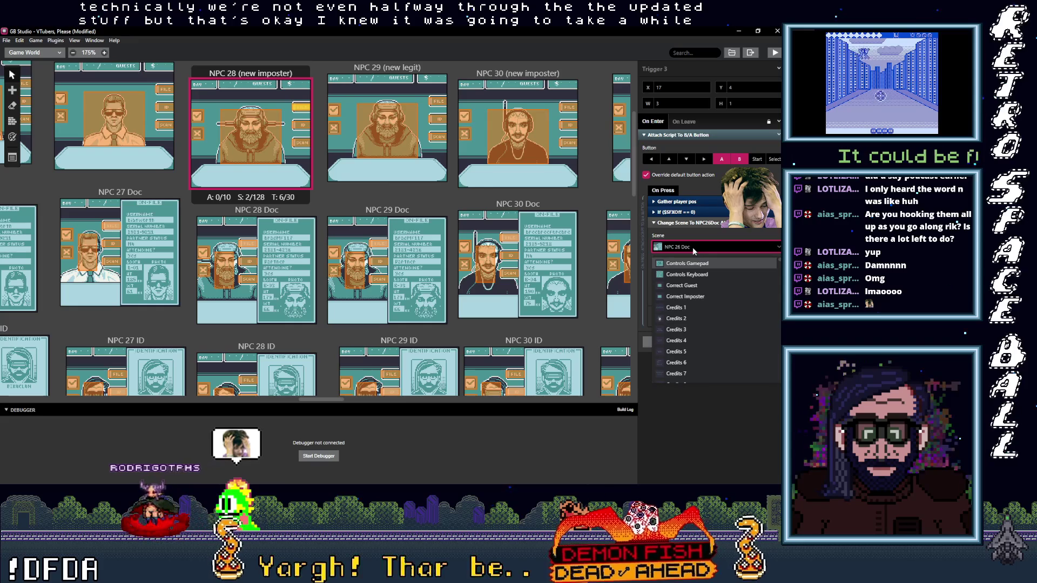
pyautogui.write(' doc')
pyautogui.press('Return')
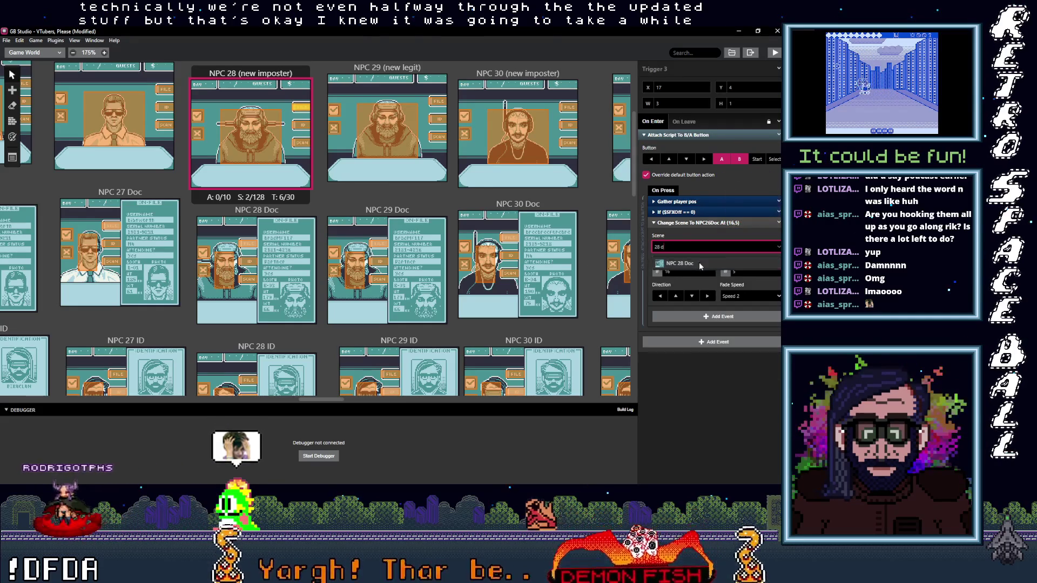
pyautogui.click(301, 125)
pyautogui.click(689, 247)
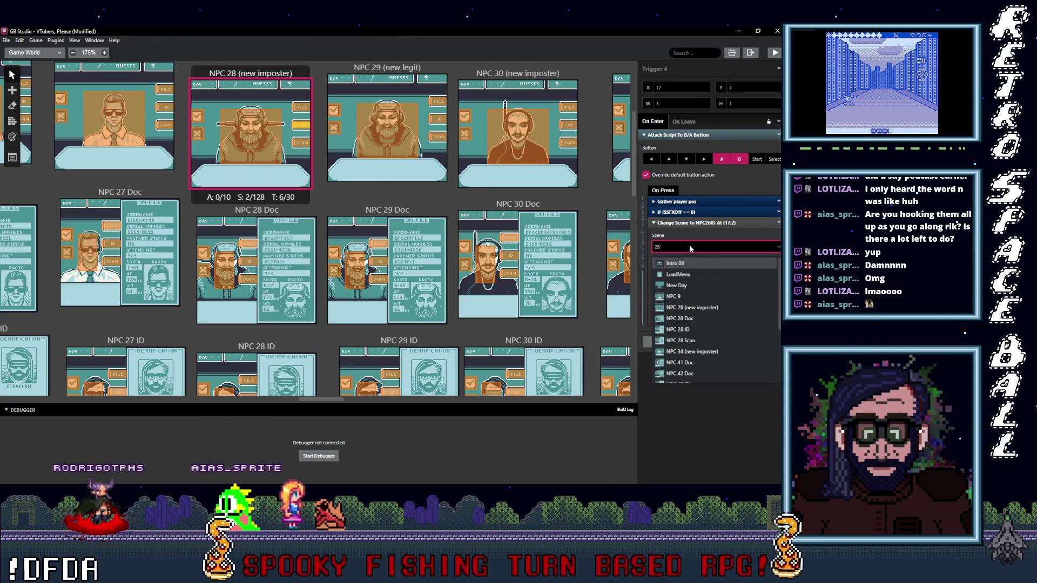
pyautogui.write('28 i')
pyautogui.click(696, 263)
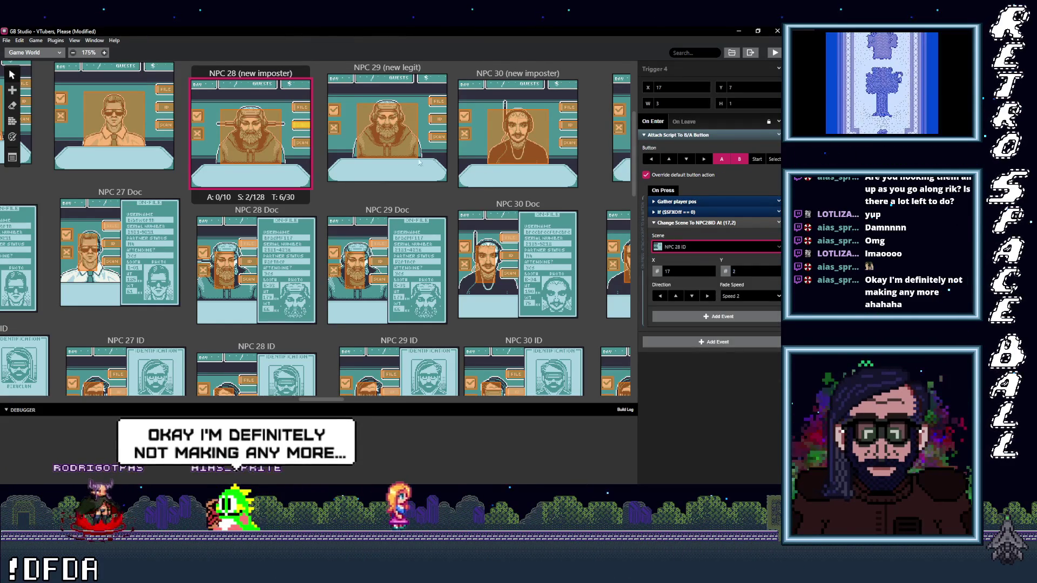
pyautogui.click(301, 143)
pyautogui.click(686, 248)
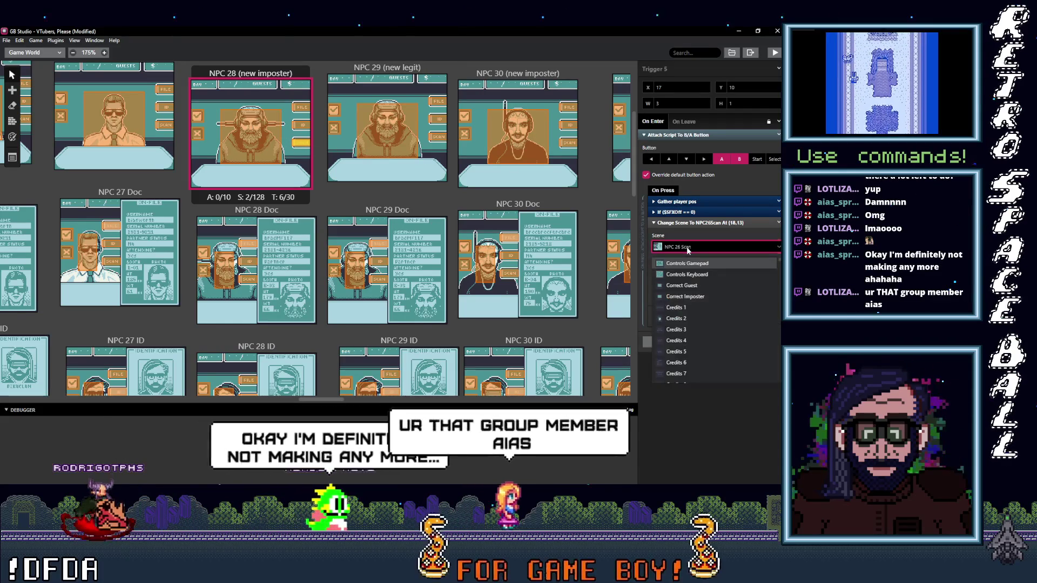
pyautogui.write('28 s')
pyautogui.click(701, 263)
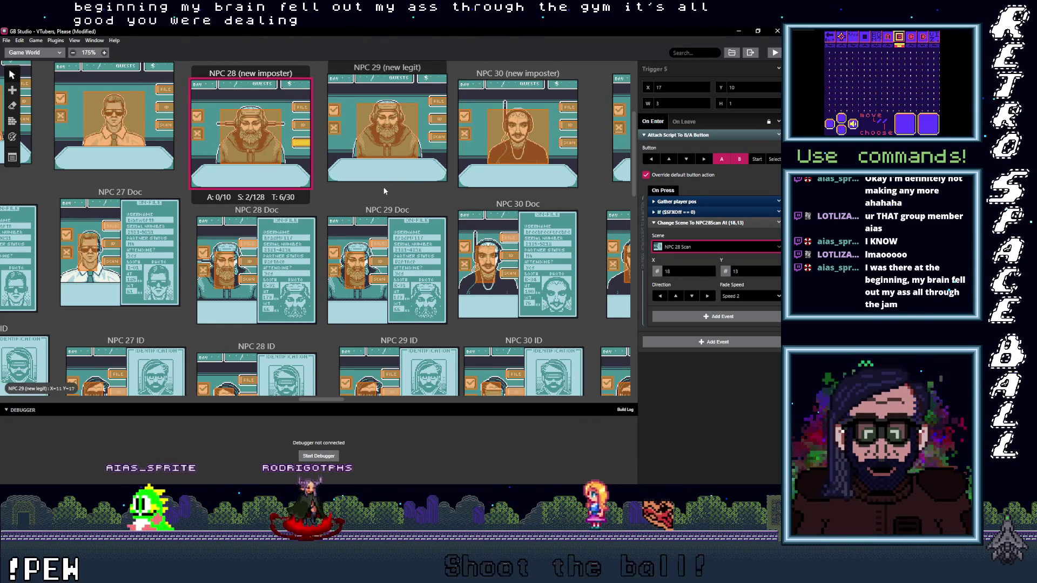
# In NPC 29 Doc, search '29 (' as the new target of the trigger pointing to NPC 25 (new legit).
pyautogui.click(377, 248)
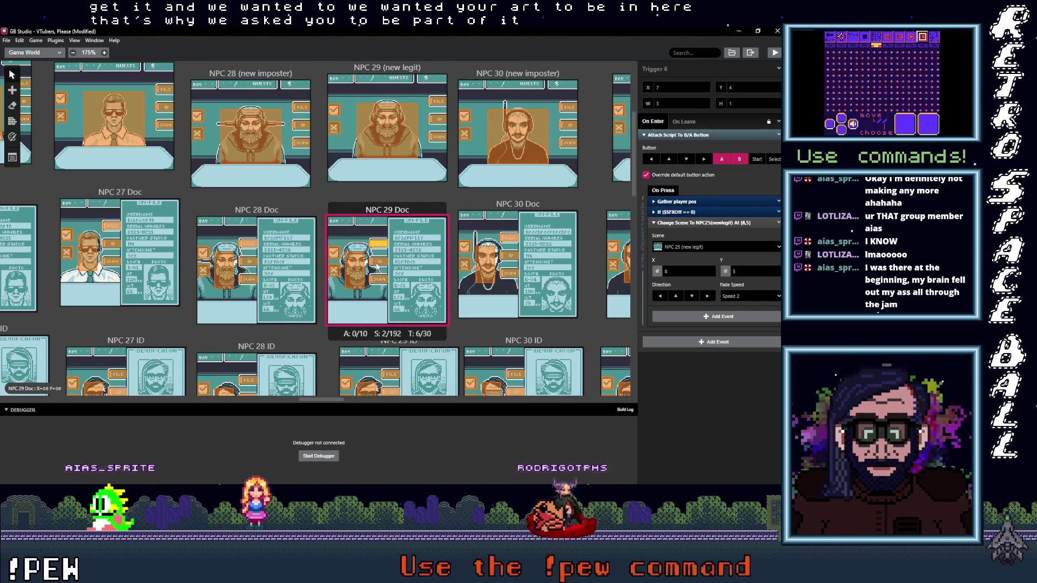
pyautogui.click(385, 248)
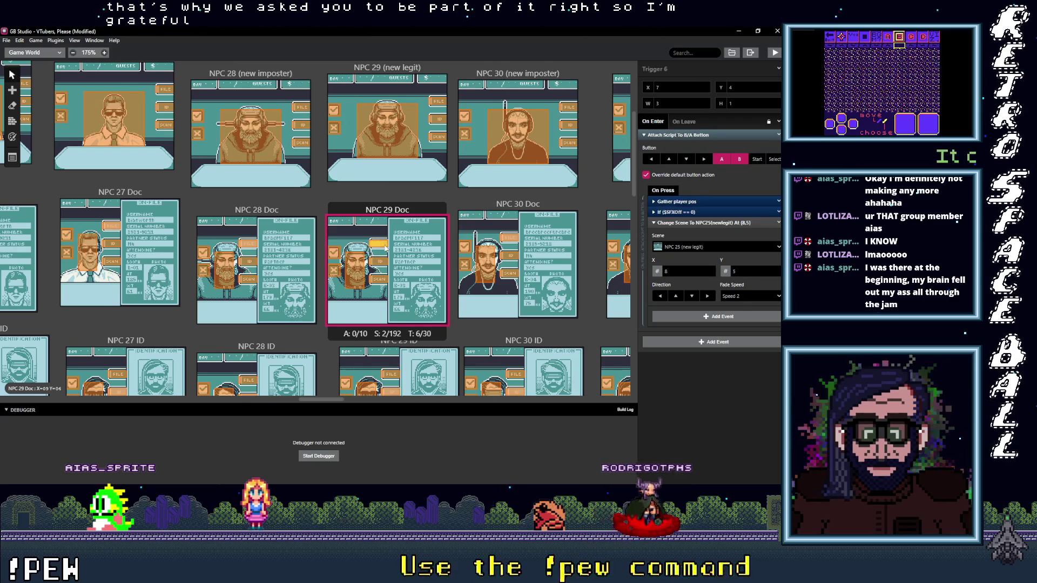
pyautogui.click(706, 246)
pyautogui.write('2')
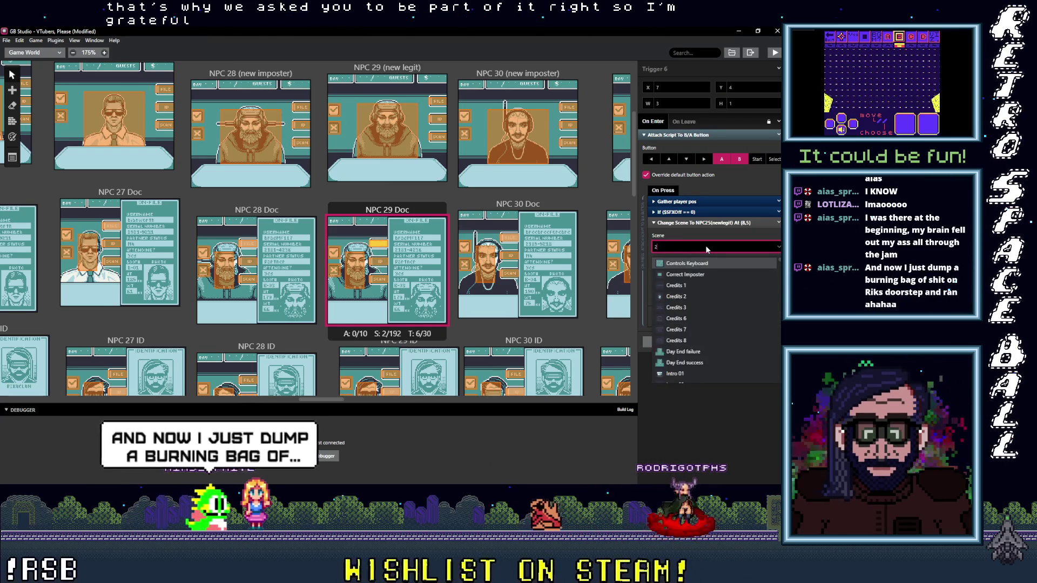
pyautogui.write('9')
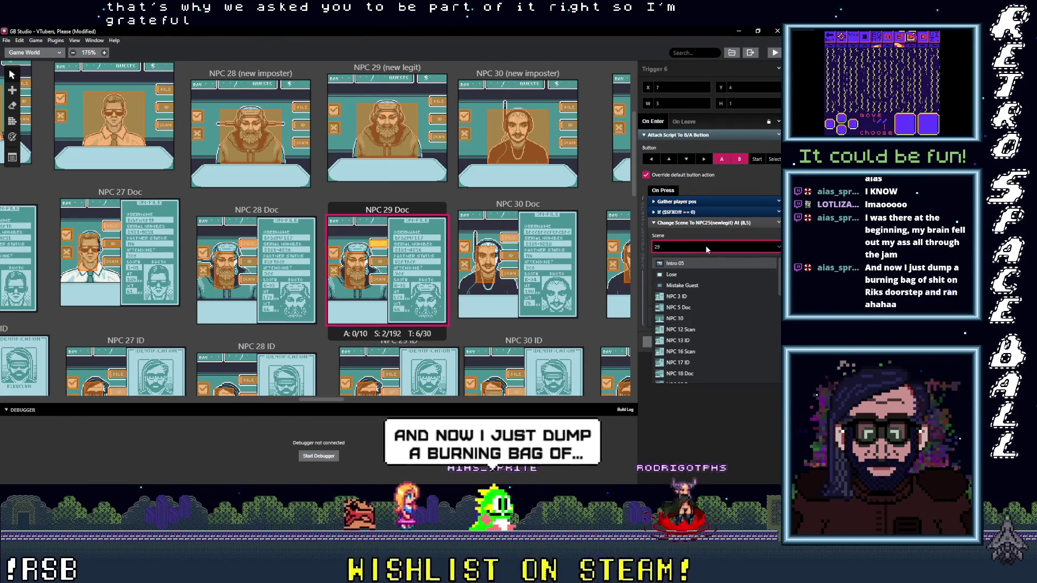
pyautogui.write('NPC 29 (new legit')
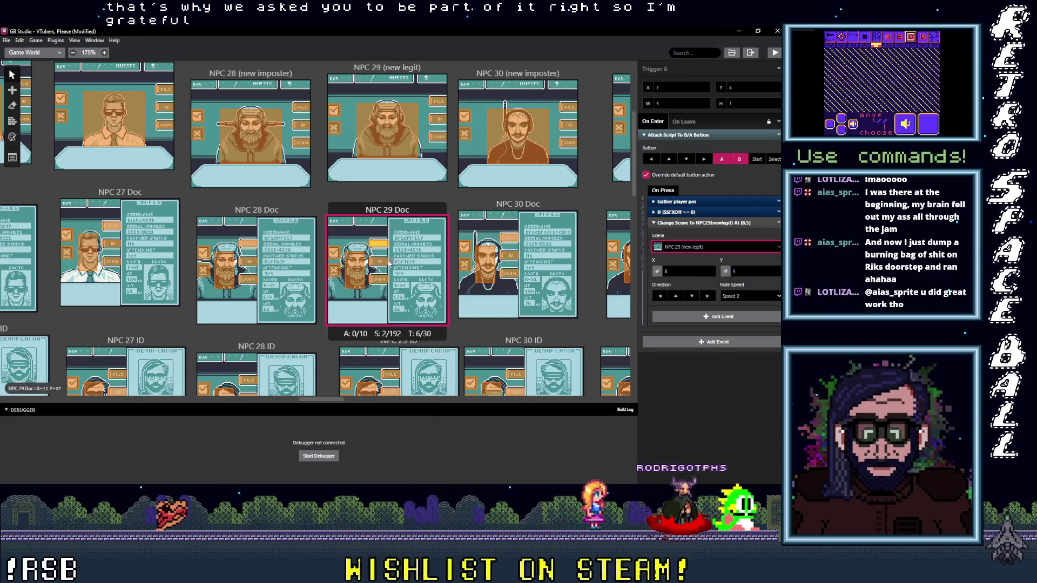
# Repoint NPC 29 Doc's NPC 25 ID and NPC 25 Scan triggers to NPC 29 ID and NPC 29 Scan.
pyautogui.click(387, 262)
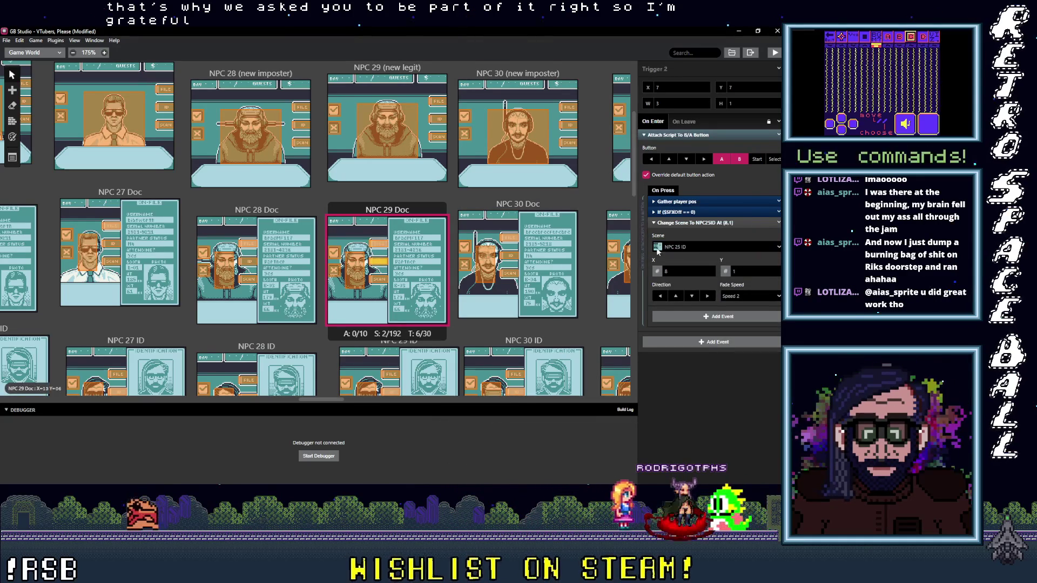
pyautogui.click(680, 244)
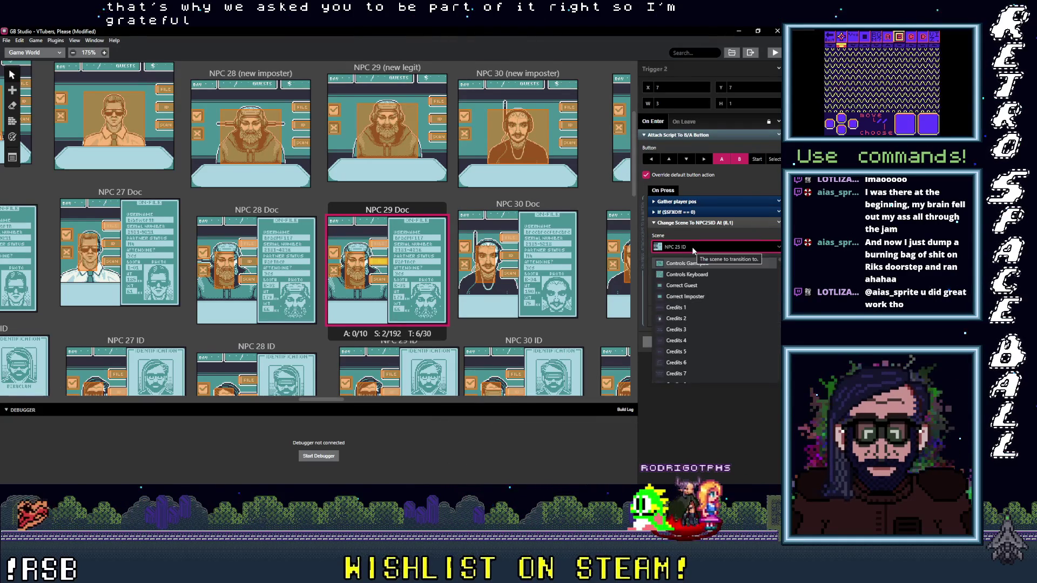
pyautogui.write('29')
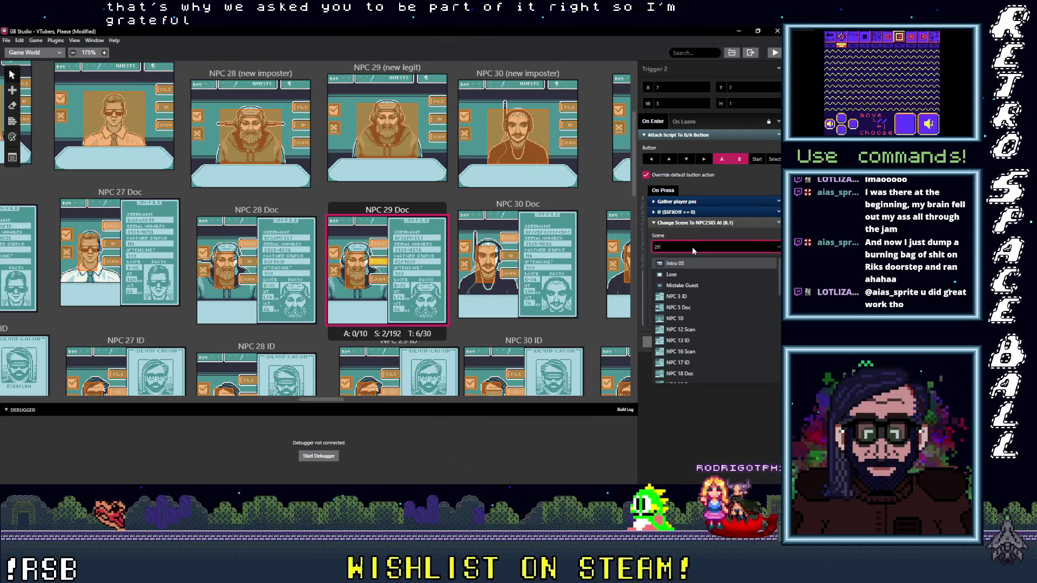
pyautogui.press('Return')
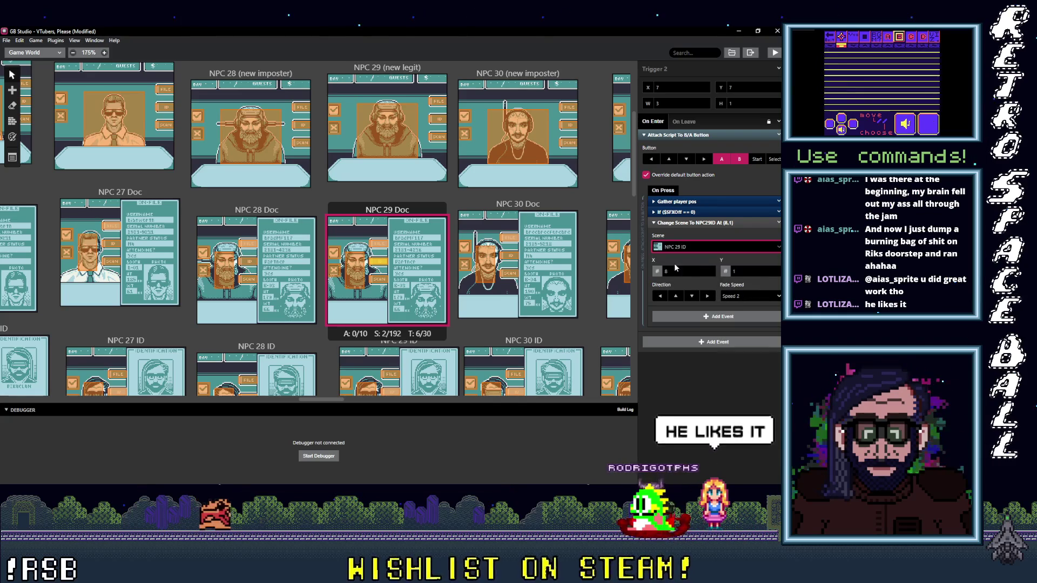
pyautogui.click(690, 247)
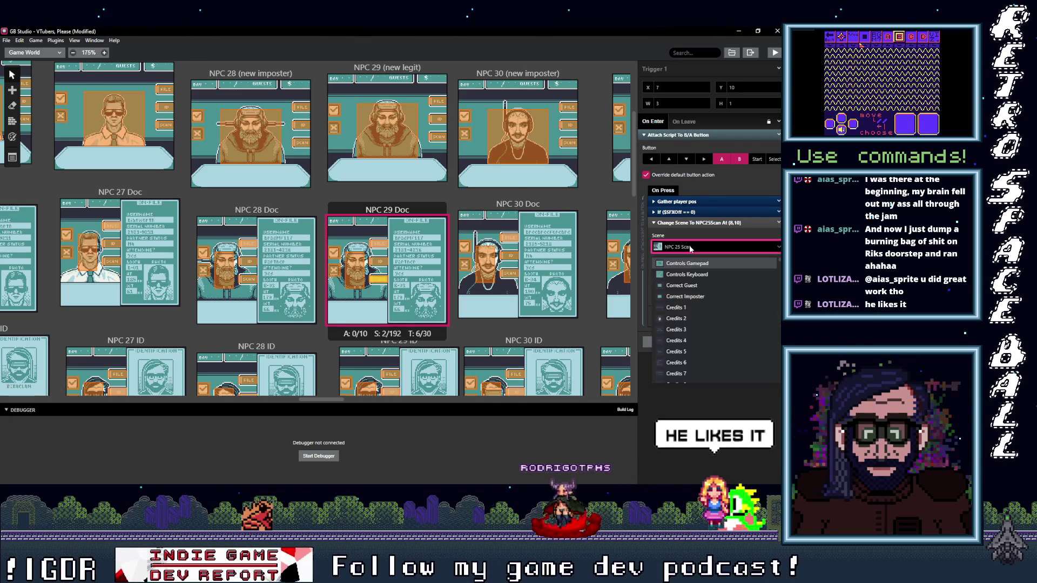
pyautogui.write('9 S')
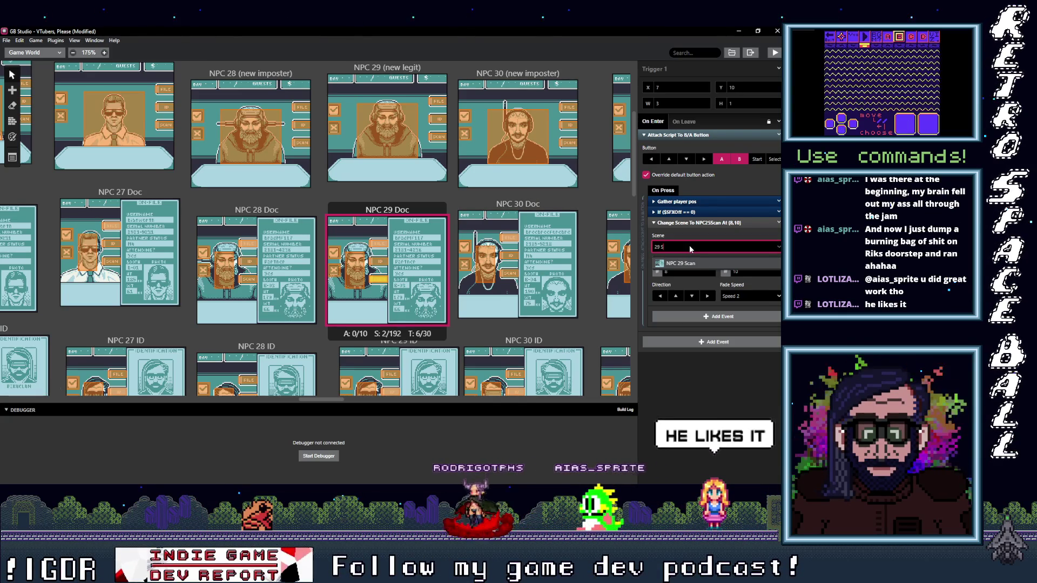
pyautogui.click(696, 264)
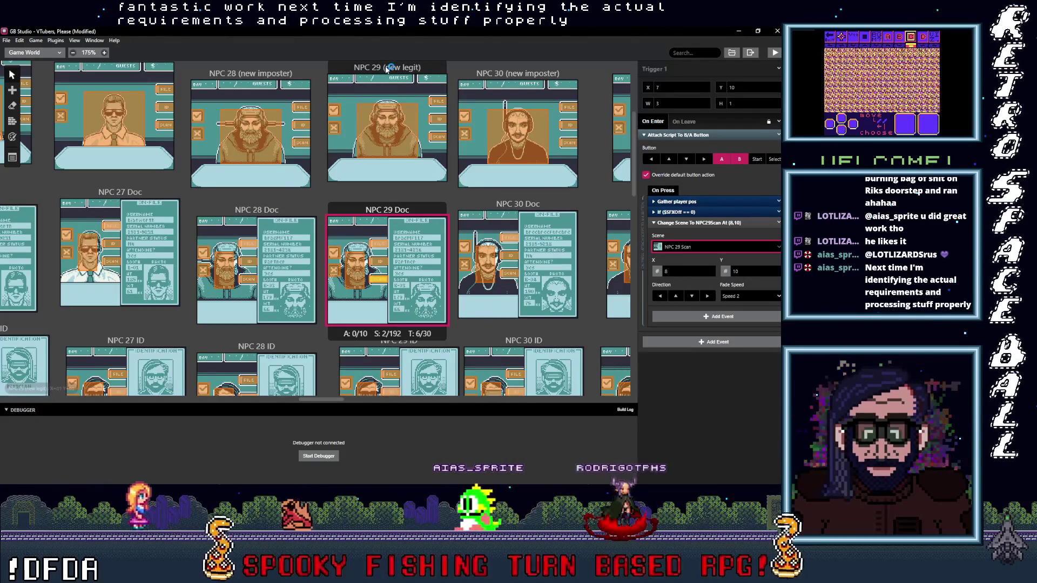
# In NPC 29 (new legit), change the trigger leading to NPC 25 Doc to NPC 29 Doc.
pyautogui.click(398, 123)
pyautogui.click(398, 123)
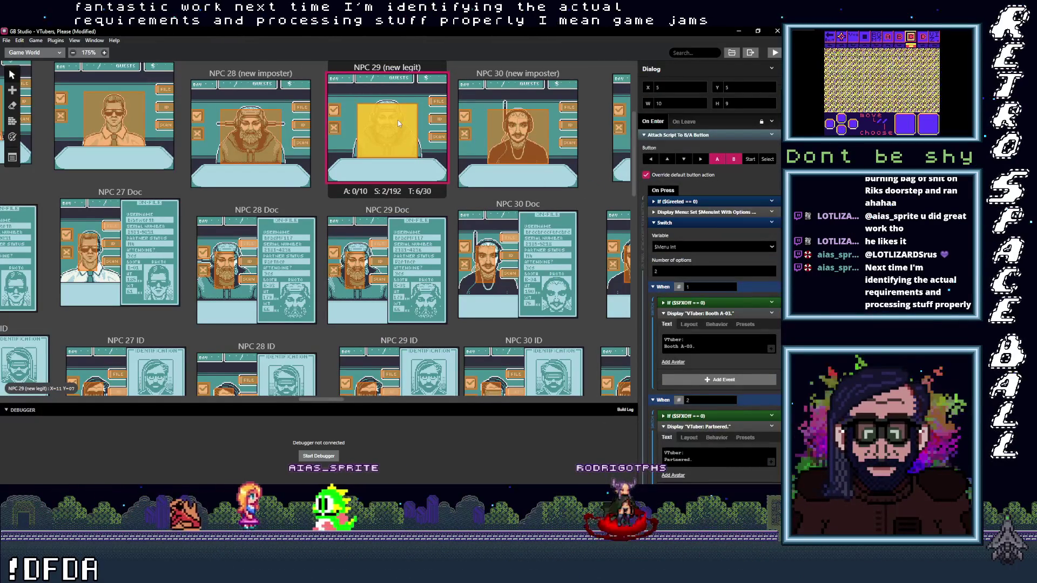
pyautogui.click(441, 138)
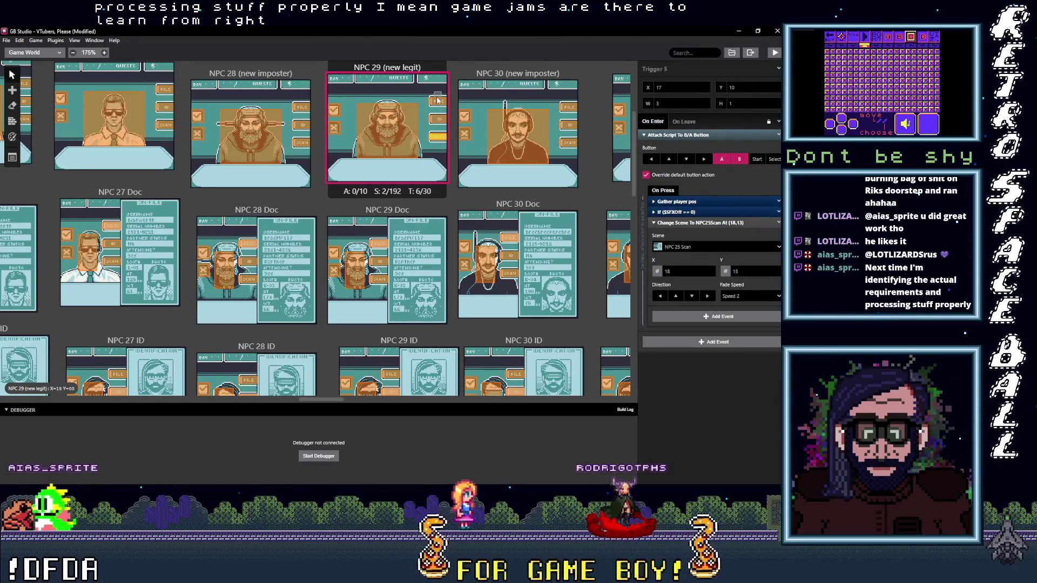
pyautogui.click(697, 248)
pyautogui.write('2')
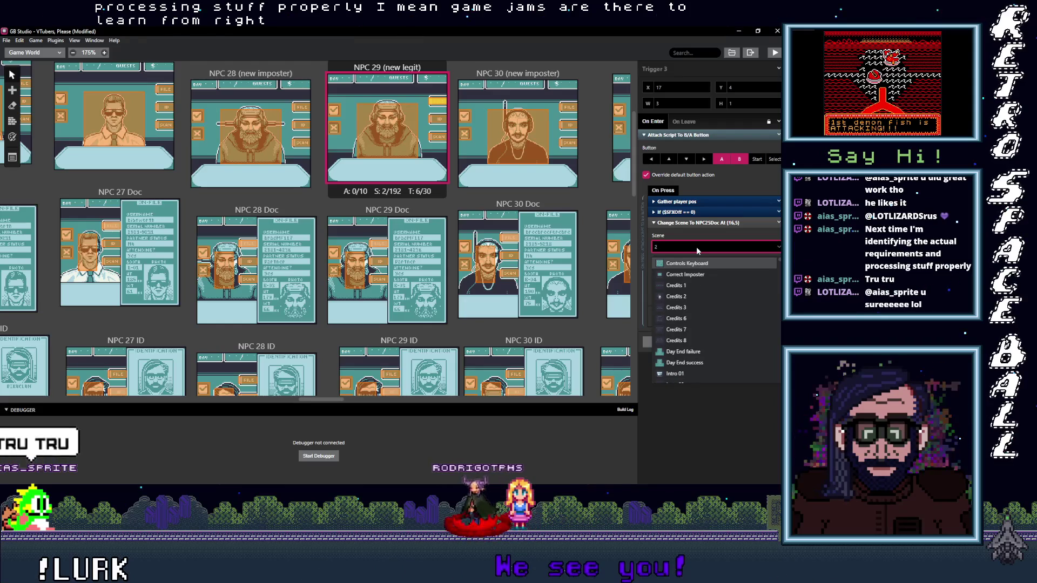
pyautogui.write('5')
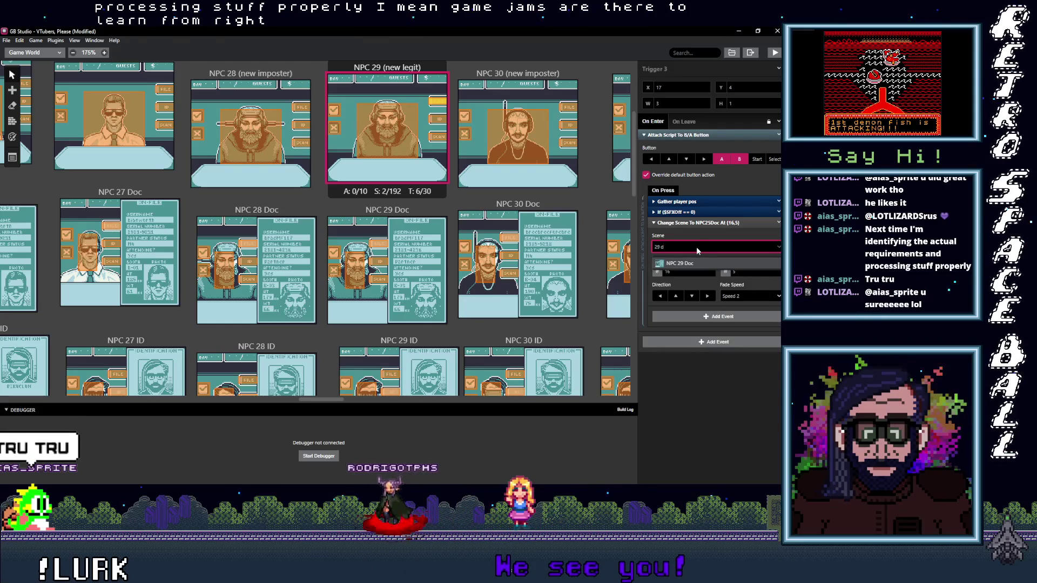
pyautogui.press('Return')
# Change the NPC 25 ID and NPC 25 Scan triggers to NPC 29 ID and NPC 29 Scan.
pyautogui.click(438, 119)
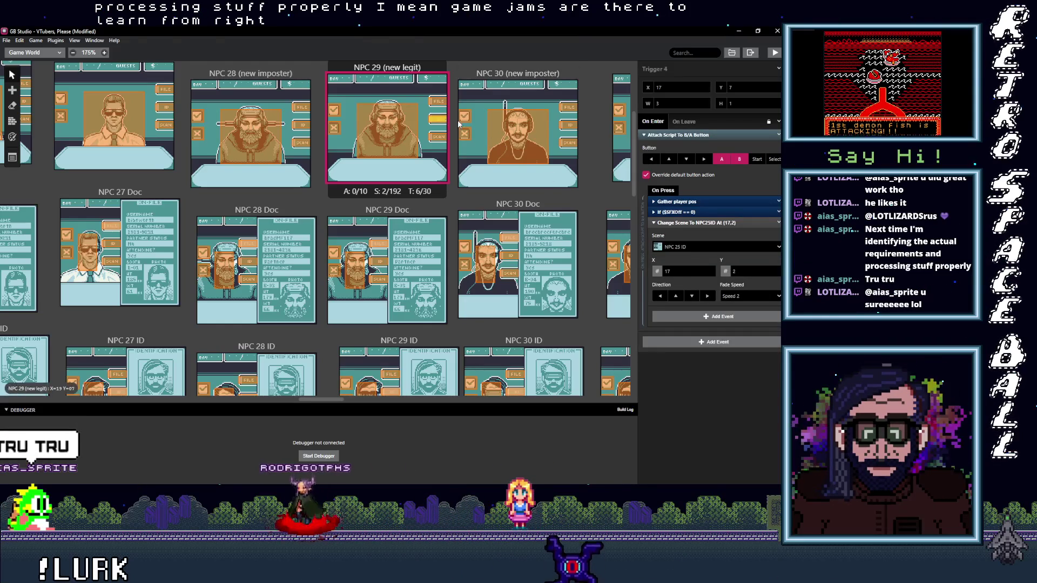
pyautogui.click(689, 248)
pyautogui.write('29')
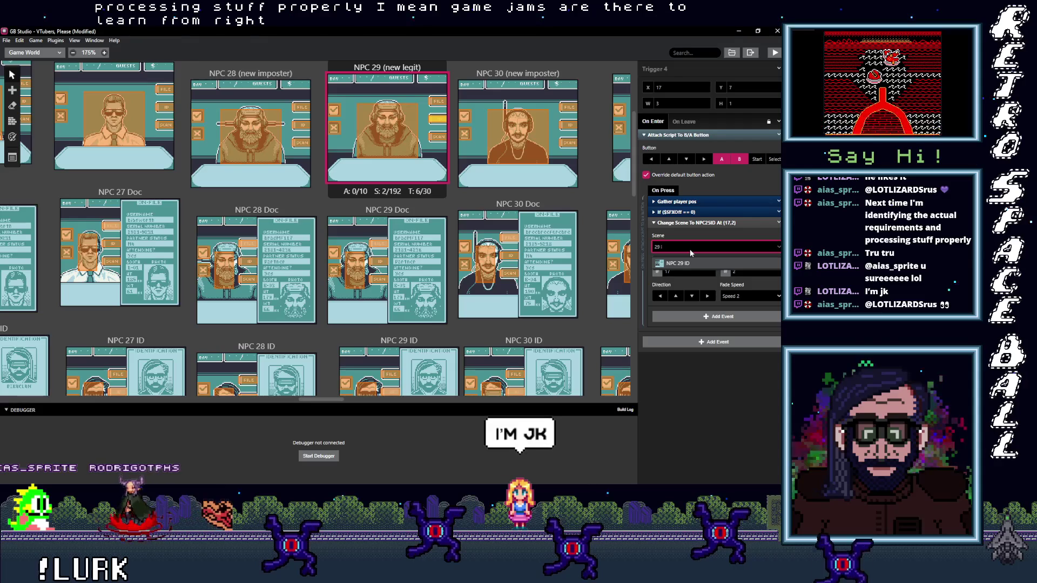
pyautogui.click(678, 263)
pyautogui.click(438, 137)
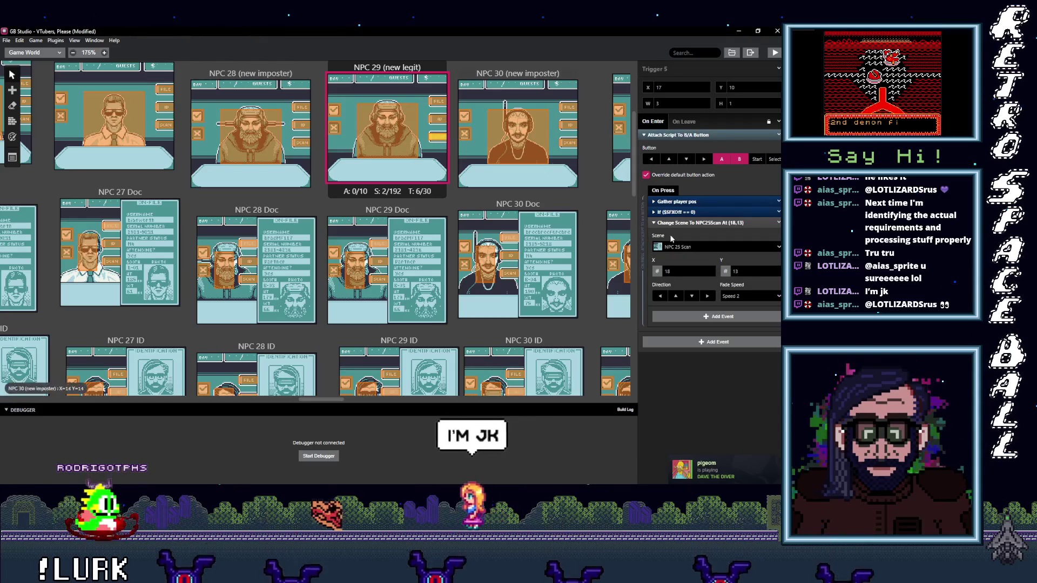
pyautogui.click(690, 247)
pyautogui.write('29 s')
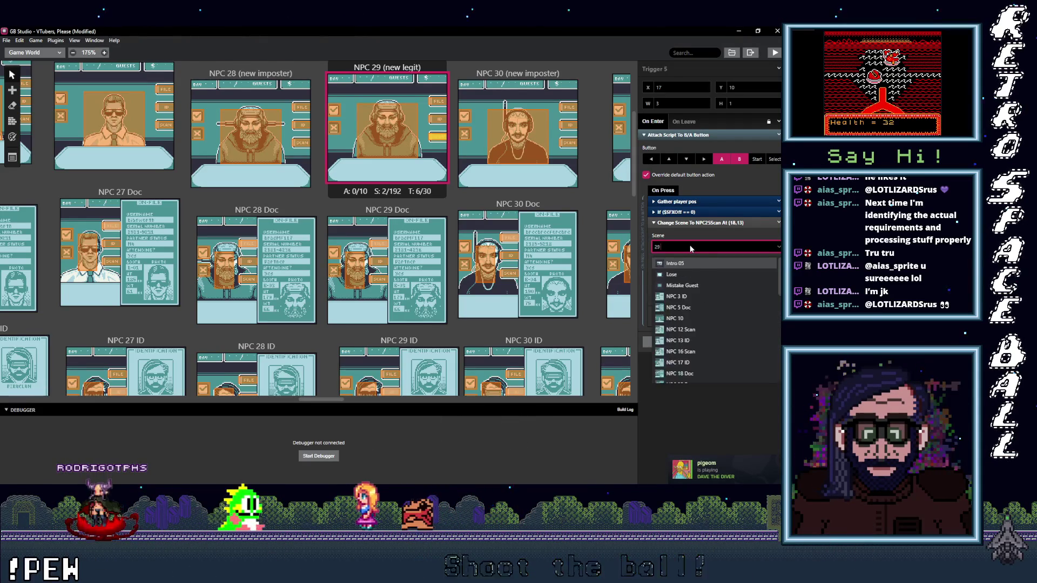
pyautogui.click(694, 262)
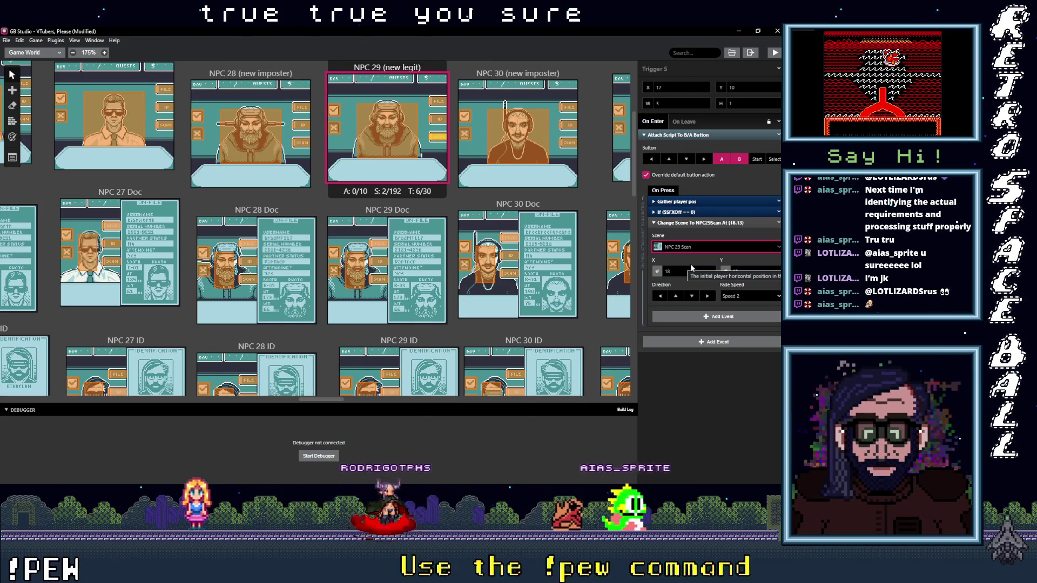
# Recheck the NPC 29 Doc triggers and one NPC 29 (new legit) trigger for correct destinations.
pyautogui.click(378, 243)
pyautogui.click(378, 278)
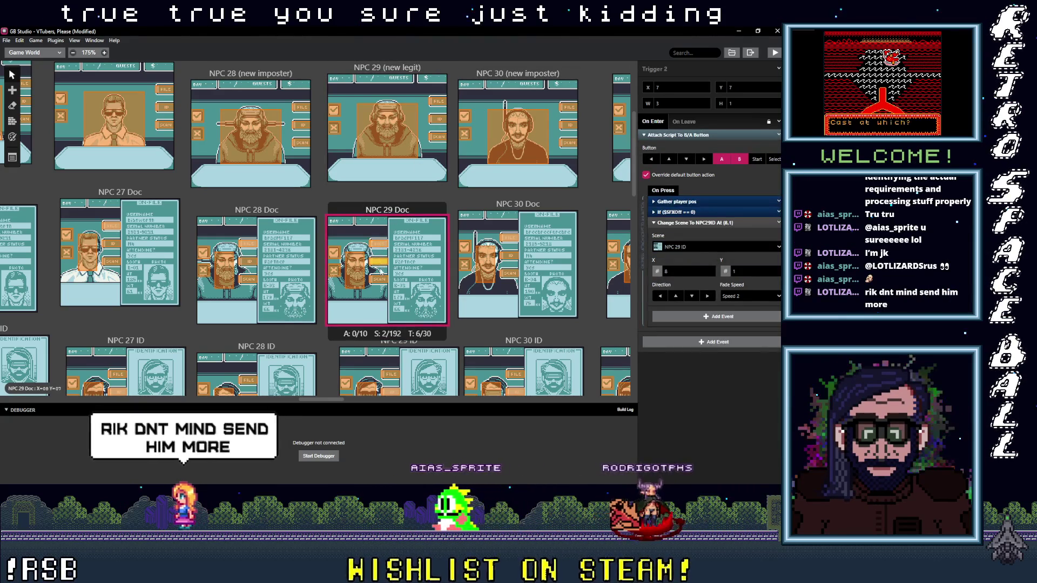
pyautogui.click(440, 120)
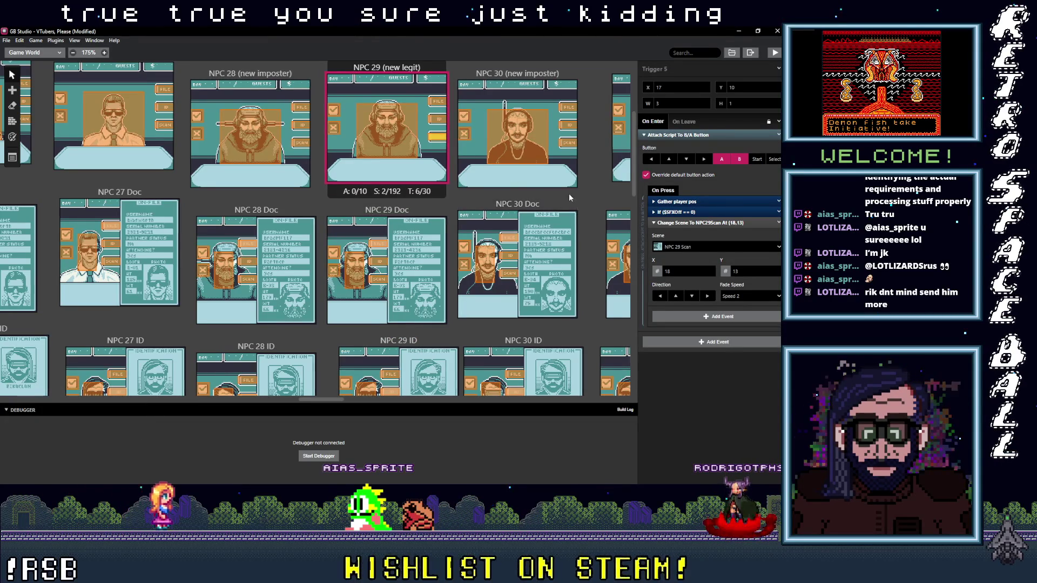
# Set the NPC 29 Doc trigger returning to NPC 25 (new legit) to NPC 29 (new legit) instead.
pyautogui.hscroll(5, 570, 194)
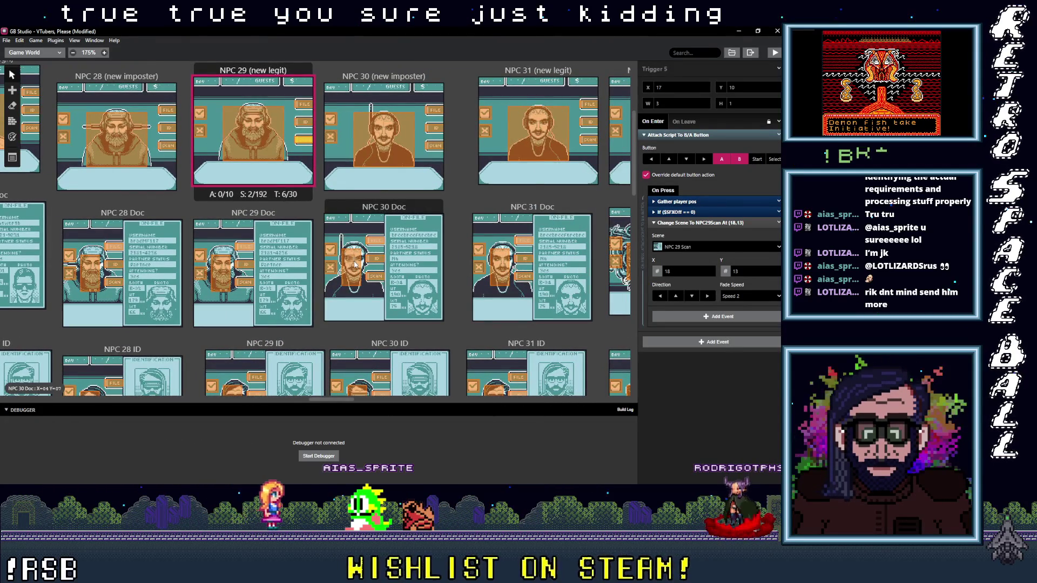
pyautogui.click(218, 276)
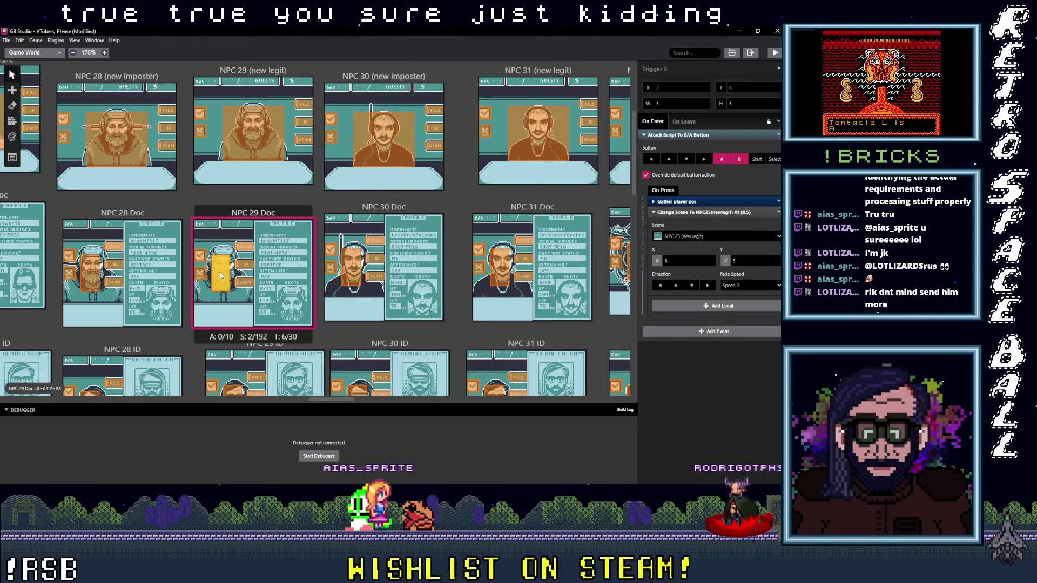
pyautogui.click(696, 236)
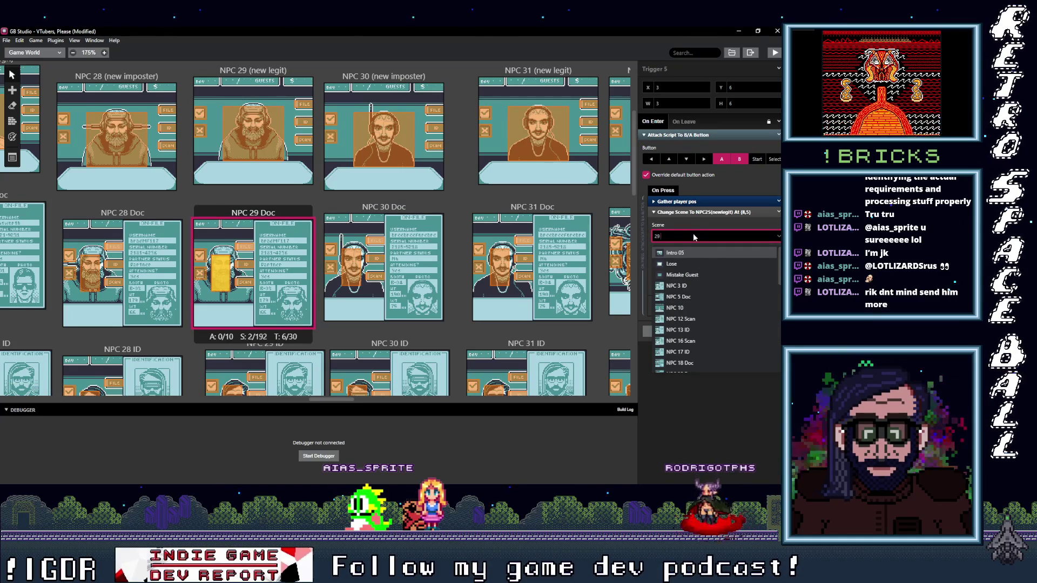
pyautogui.write('(n')
pyautogui.press('Return')
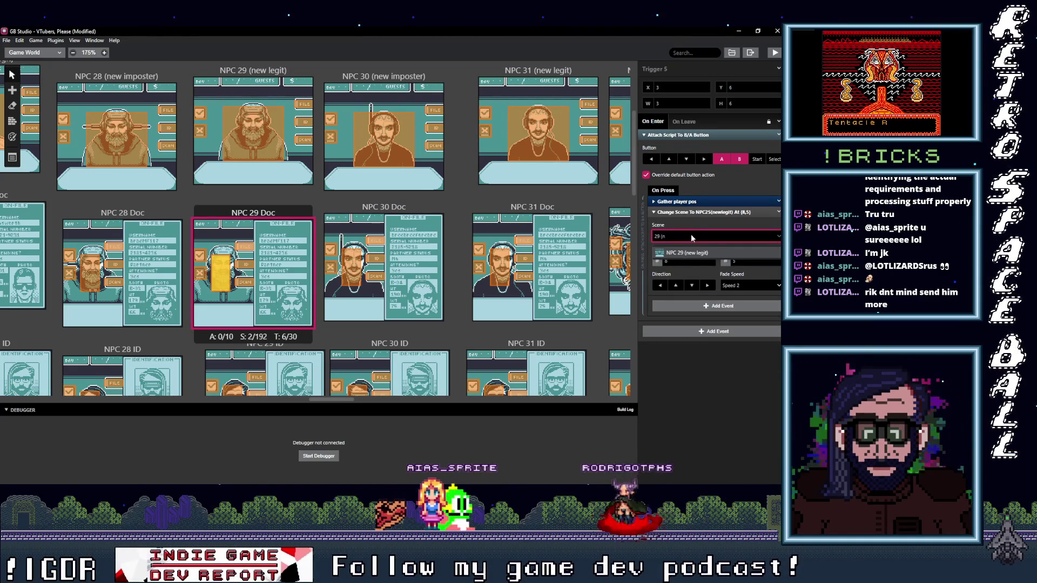
# Change NPC 30 Doc's trigger that led to NPC 26 so it goes to NPC 30 (new imposter).
pyautogui.click(351, 265)
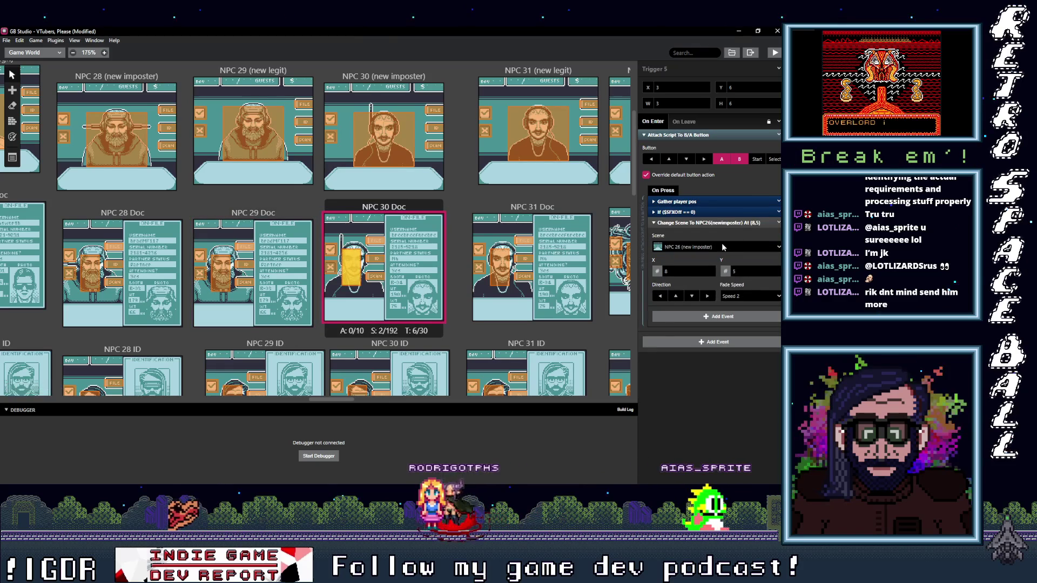
pyautogui.click(716, 249)
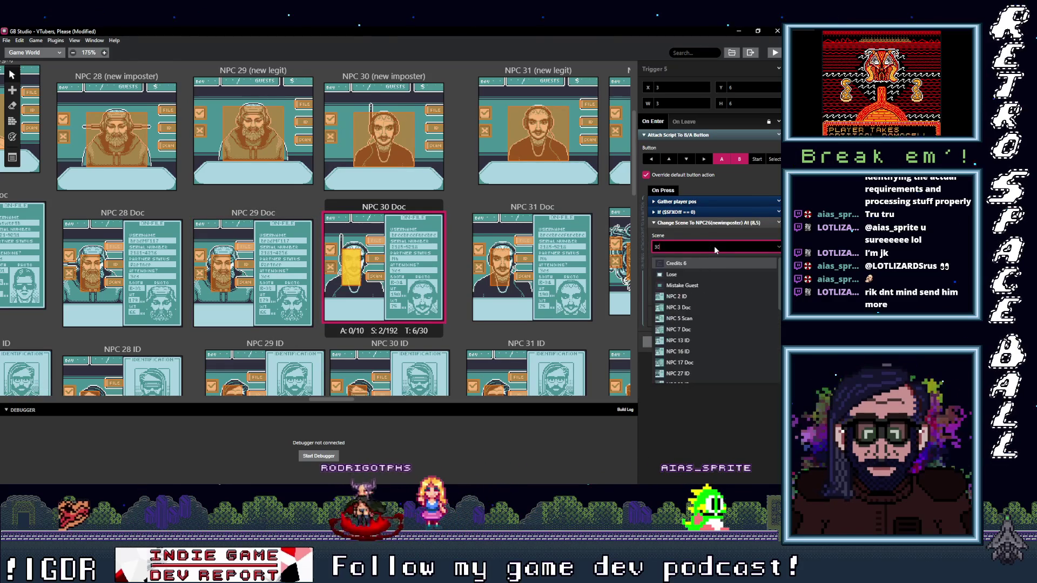
pyautogui.write('0(')
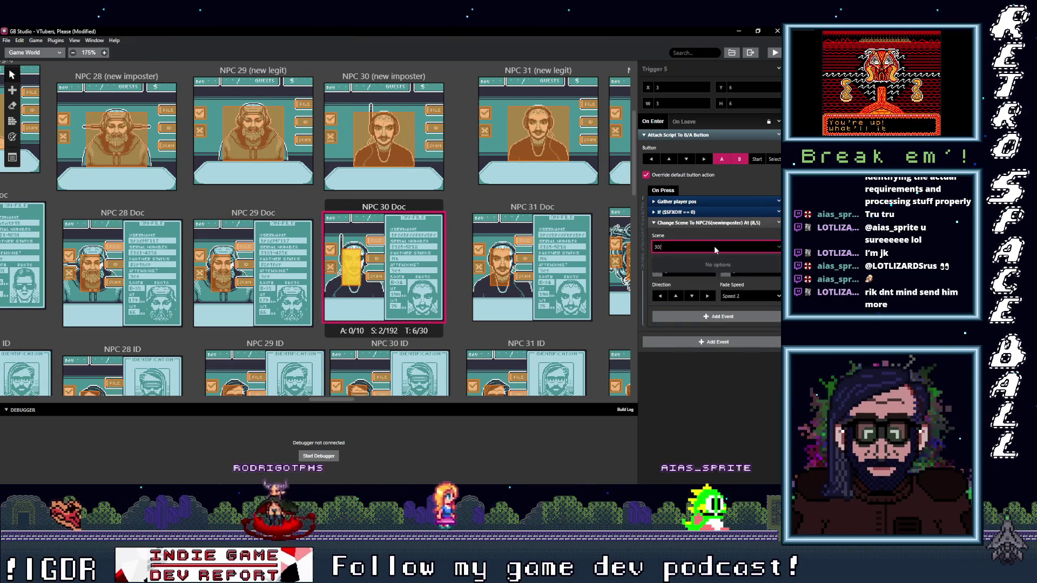
pyautogui.press('BackSpace')
pyautogui.write('(')
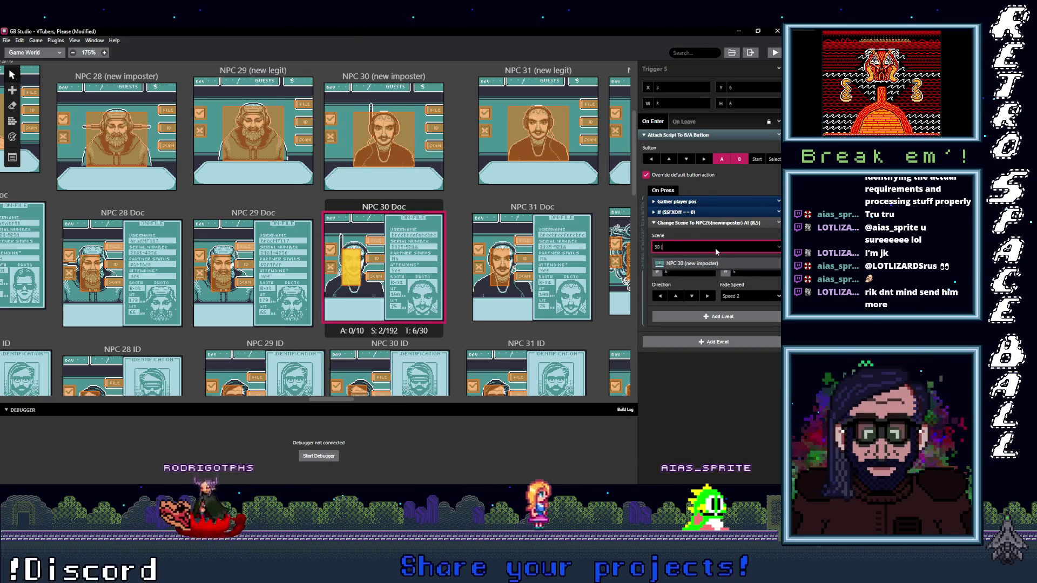
pyautogui.press('Return')
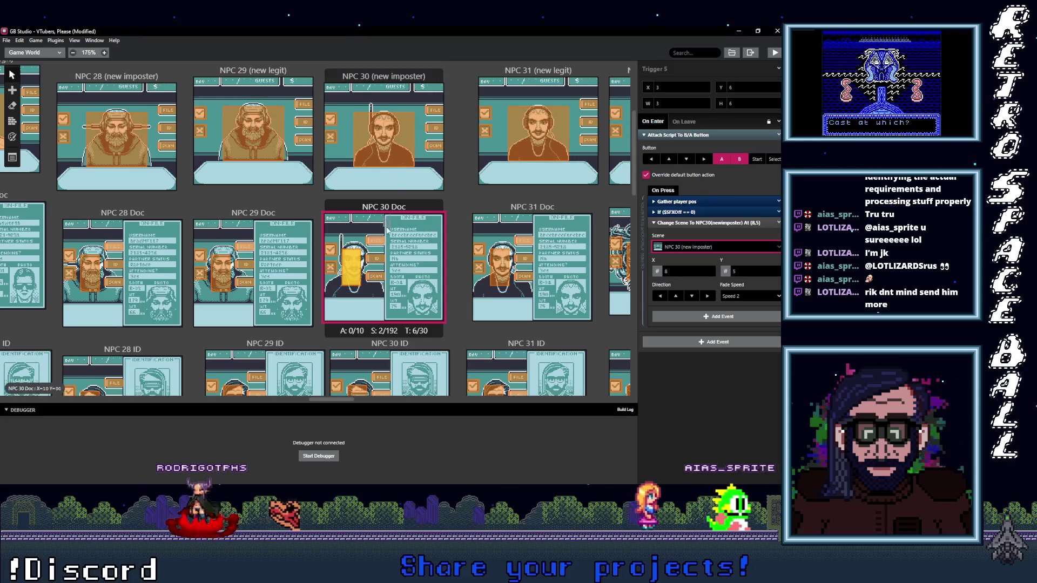
pyautogui.click(376, 240)
pyautogui.click(726, 247)
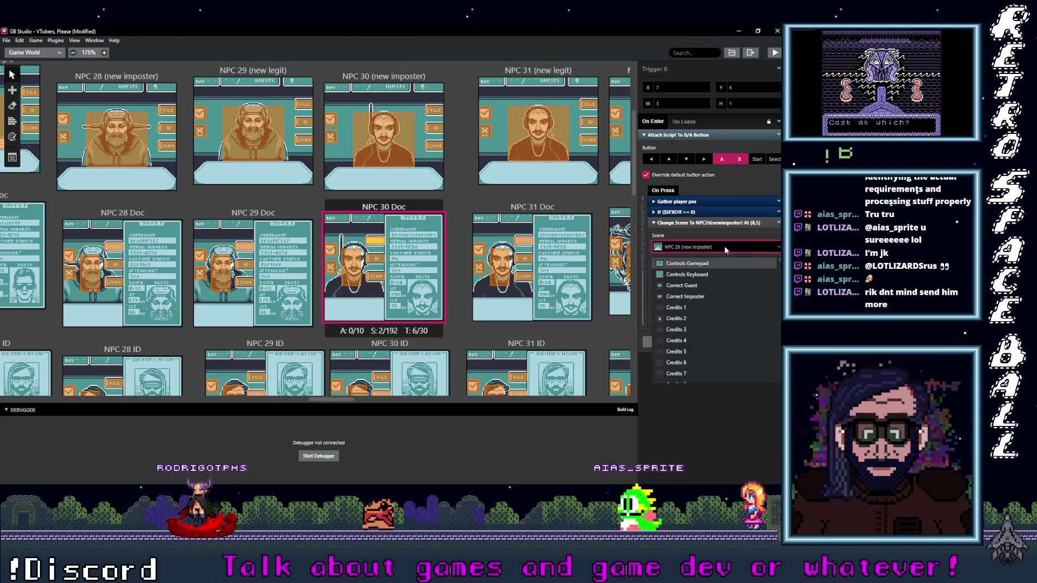
pyautogui.write('30 (')
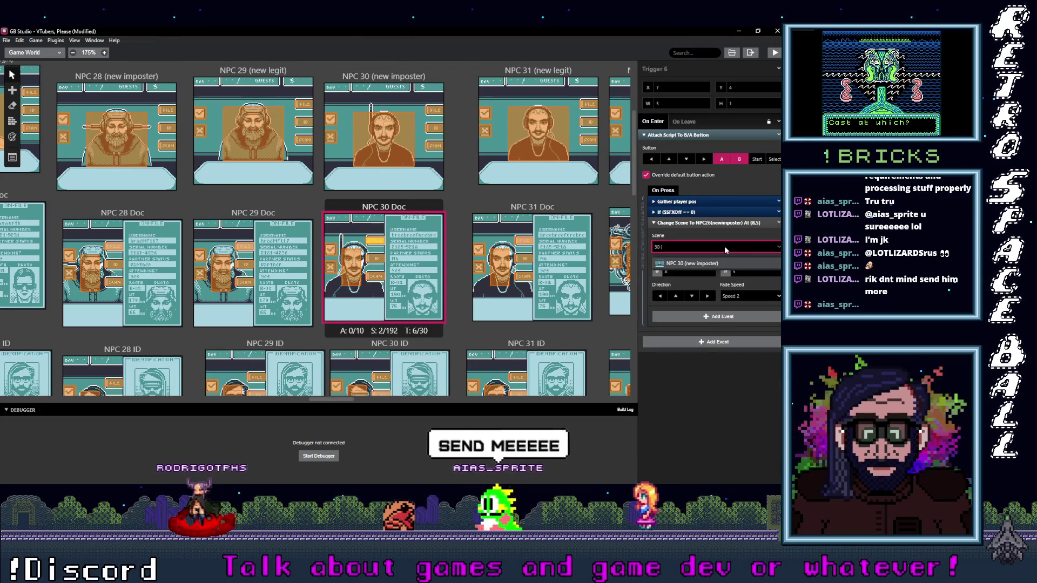
pyautogui.click(698, 265)
# Retarget NPC 30 Doc's NPC 26 ID and Scan triggers toward NPC 30 ID and NPC 30 Scan.
pyautogui.click(376, 259)
pyautogui.click(685, 247)
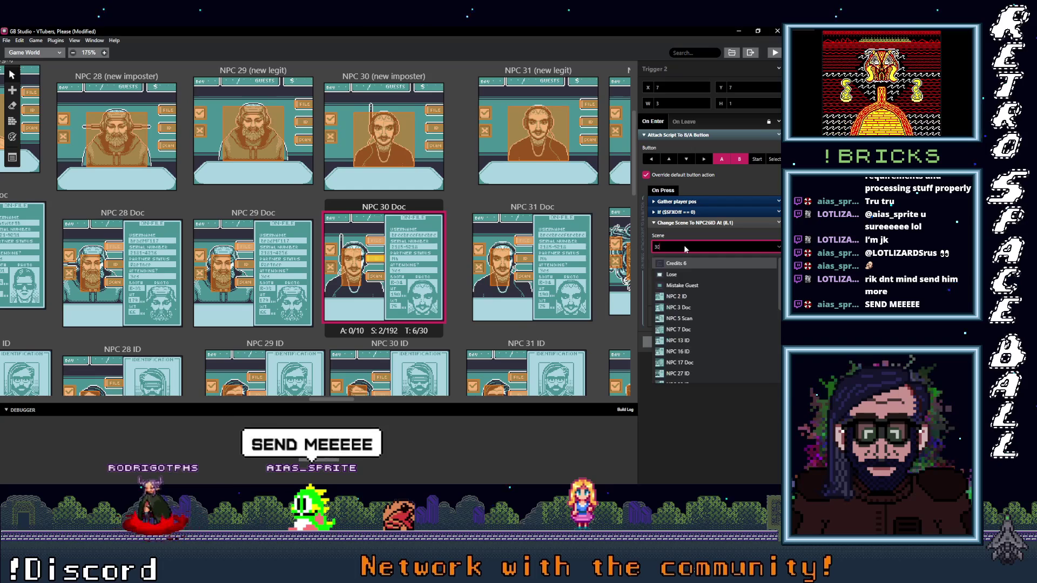
pyautogui.write('I')
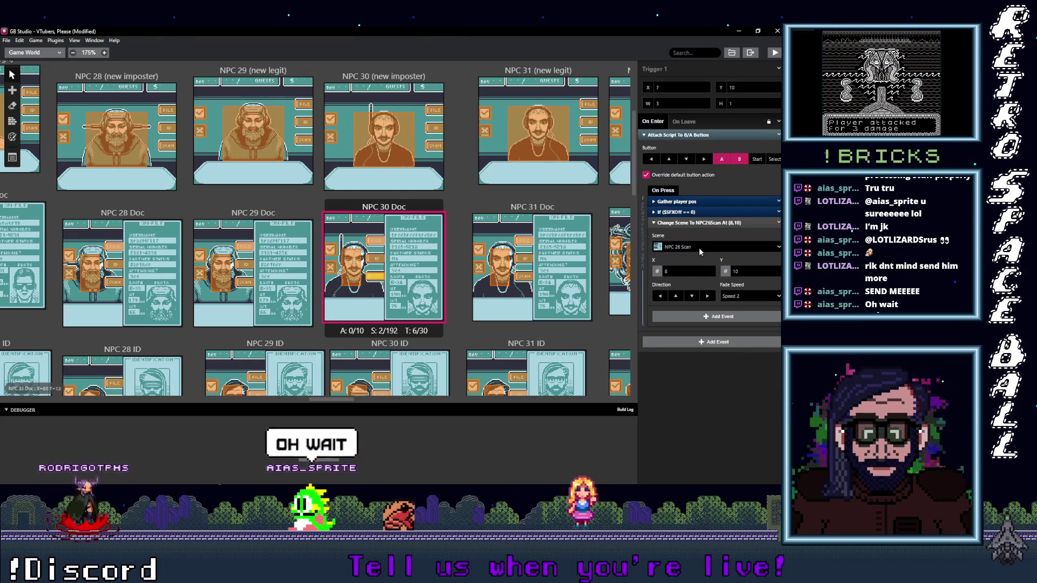
pyautogui.click(711, 245)
pyautogui.write('30')
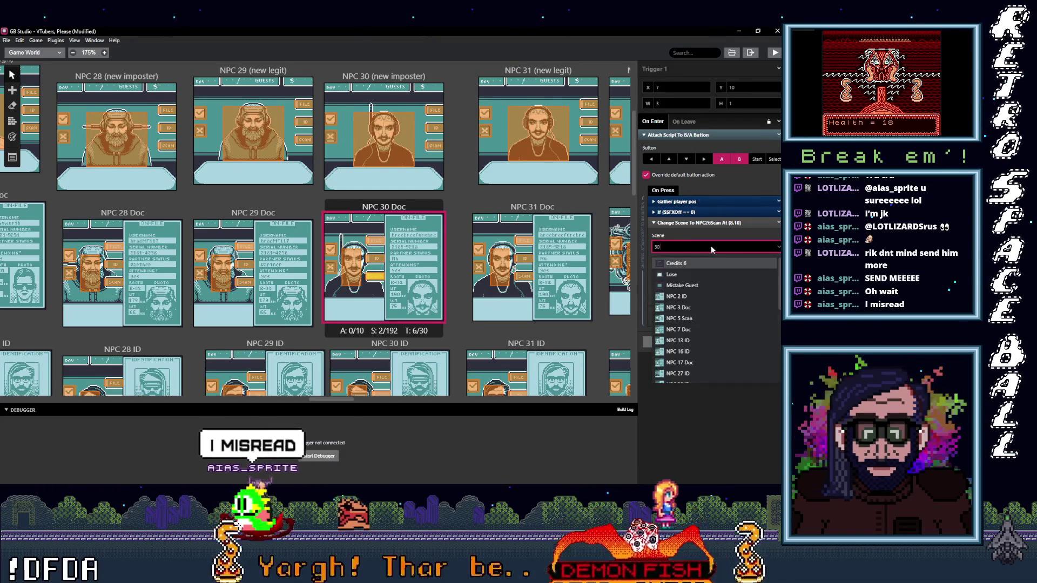
pyautogui.press('Return')
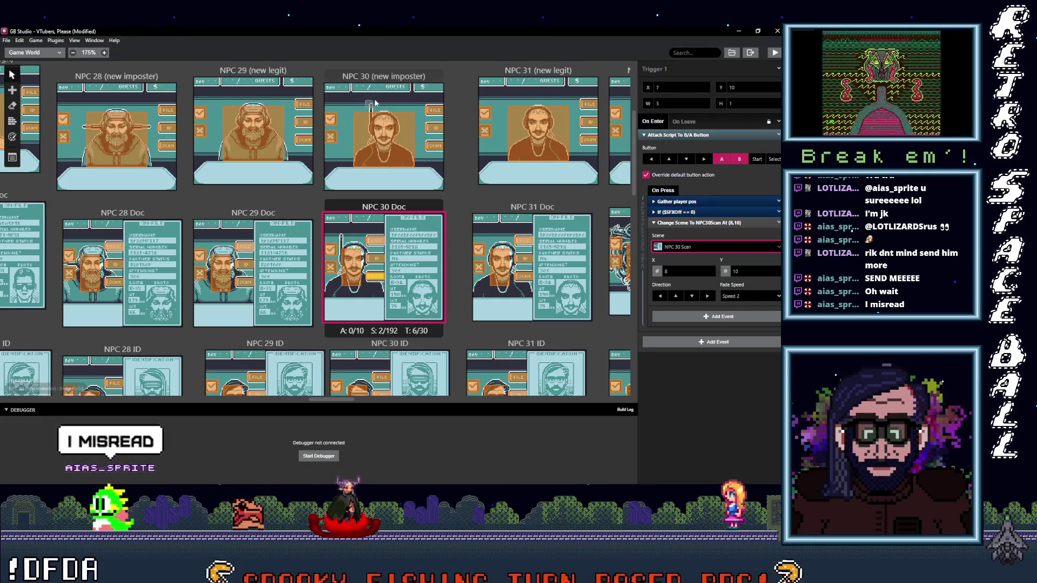
# Repoint NPC 30 (new imposter)'s NPC 26 Doc, ID and Scan triggers to NPC 30 Doc, ID and Scan.
pyautogui.click(434, 109)
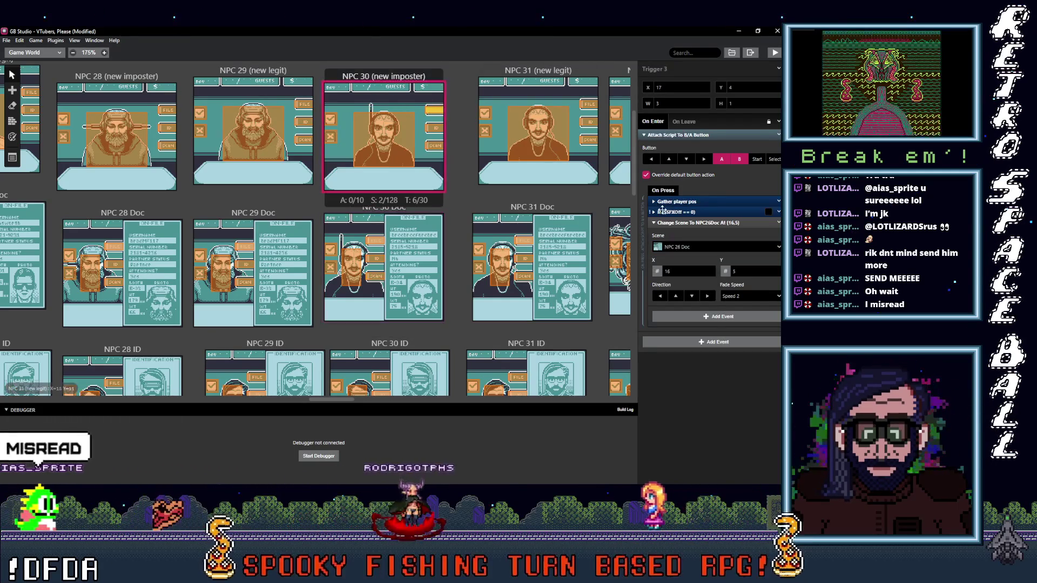
pyautogui.click(698, 247)
pyautogui.write('30 d')
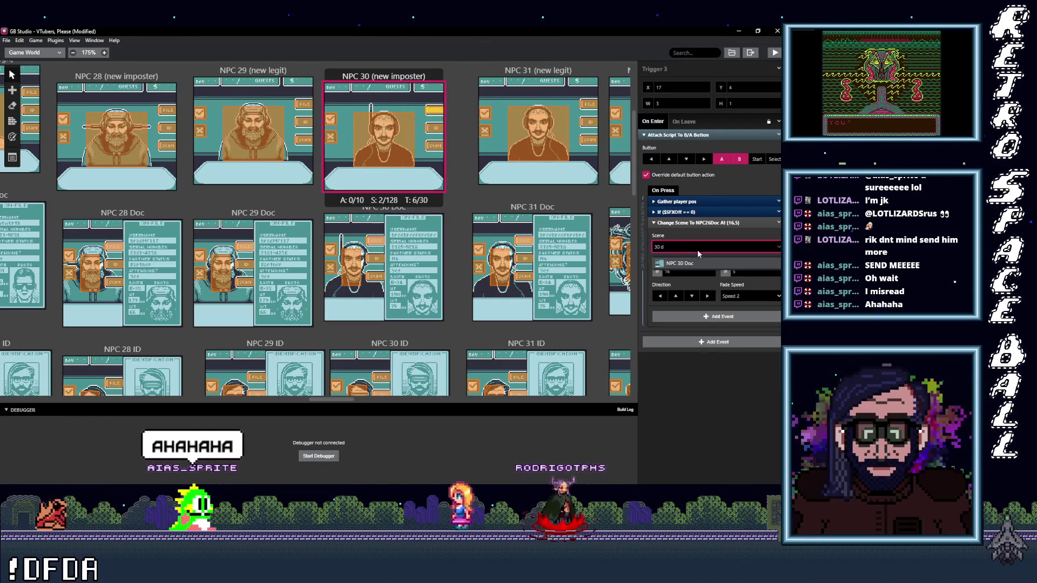
pyautogui.press('Return')
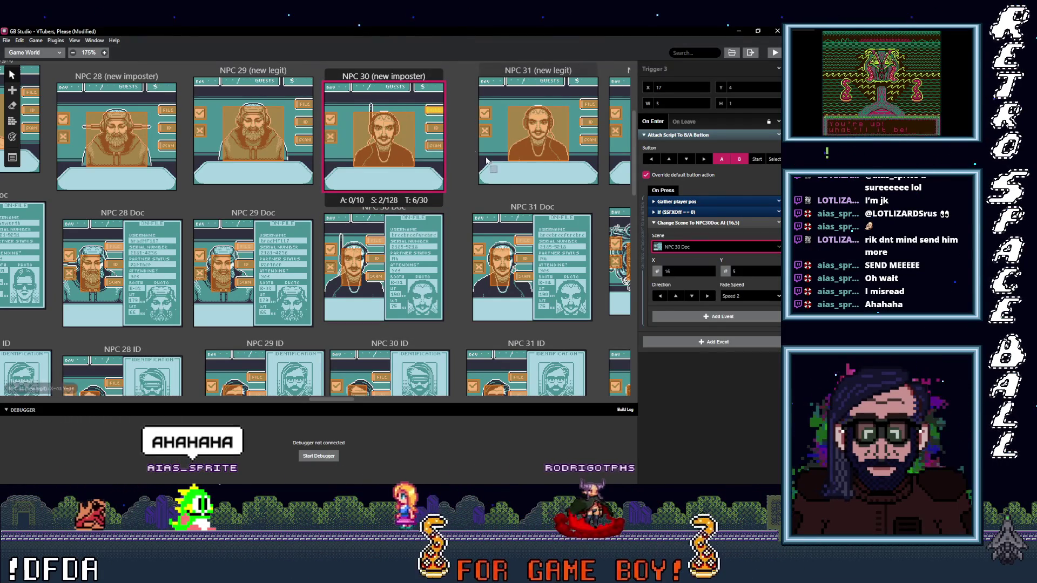
pyautogui.click(697, 248)
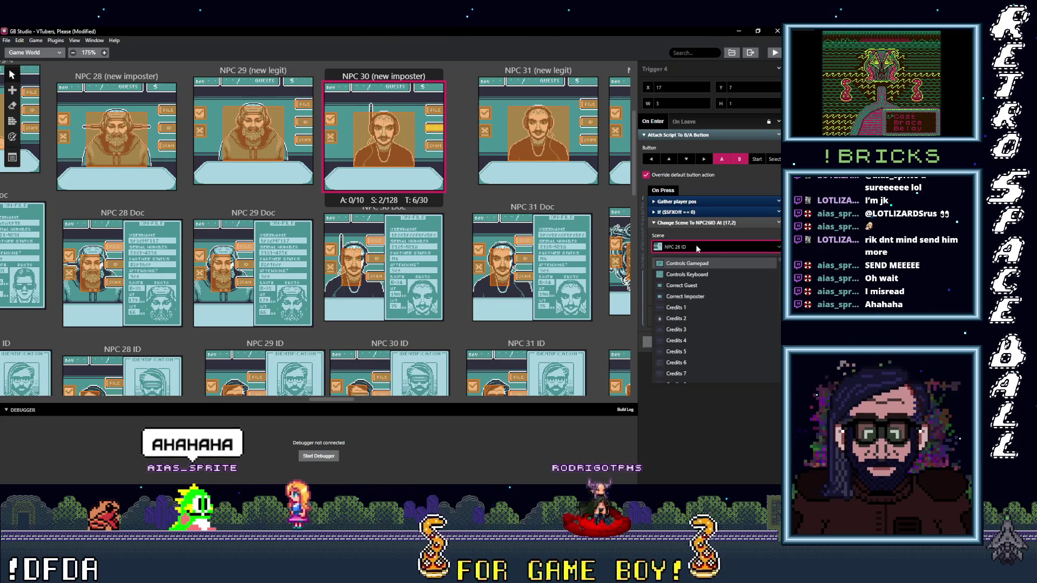
pyautogui.write('I')
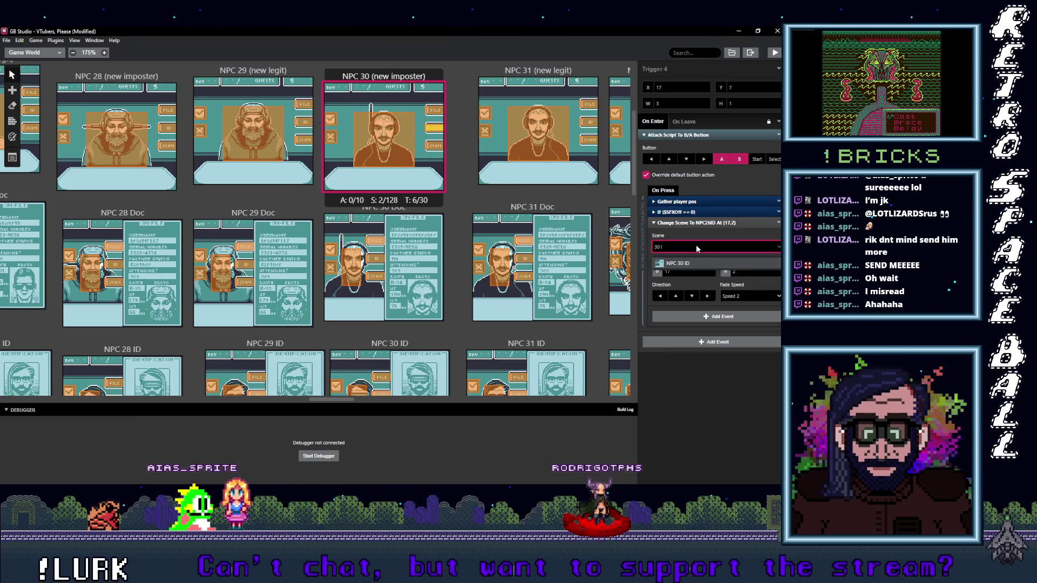
pyautogui.click(434, 145)
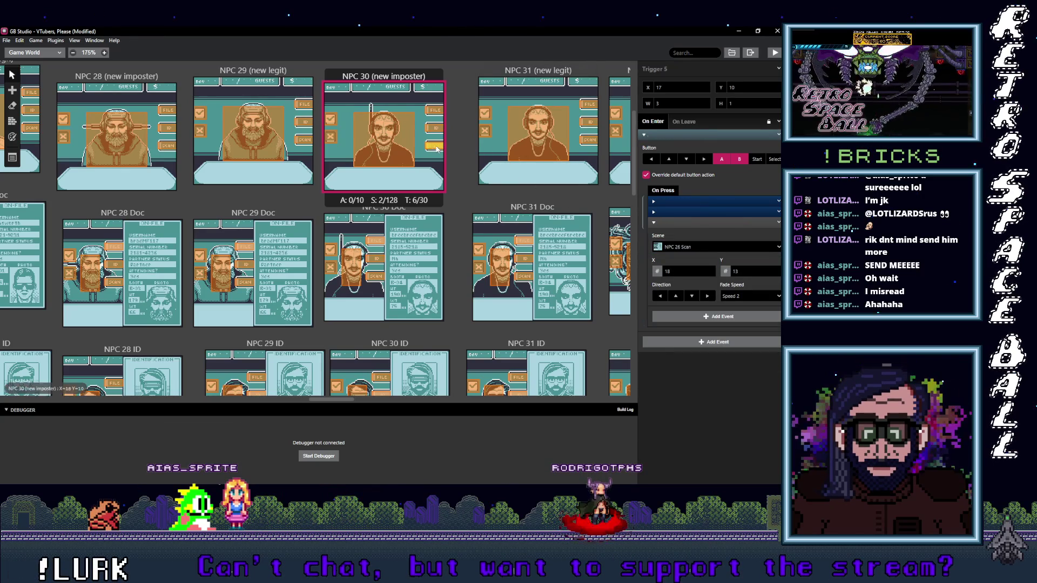
pyautogui.click(703, 247)
pyautogui.write('30')
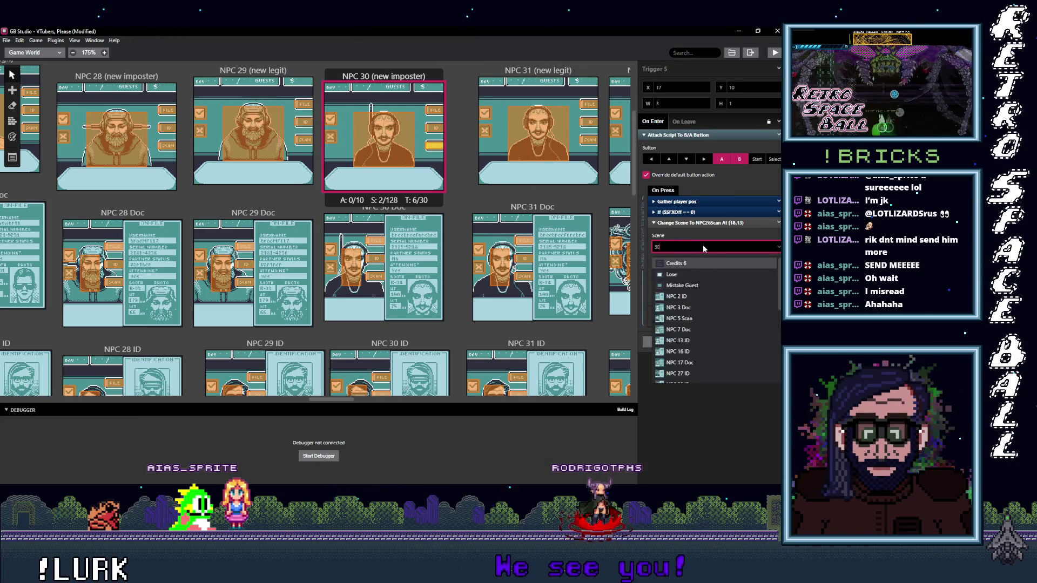
pyautogui.write('NPC 30 Scan')
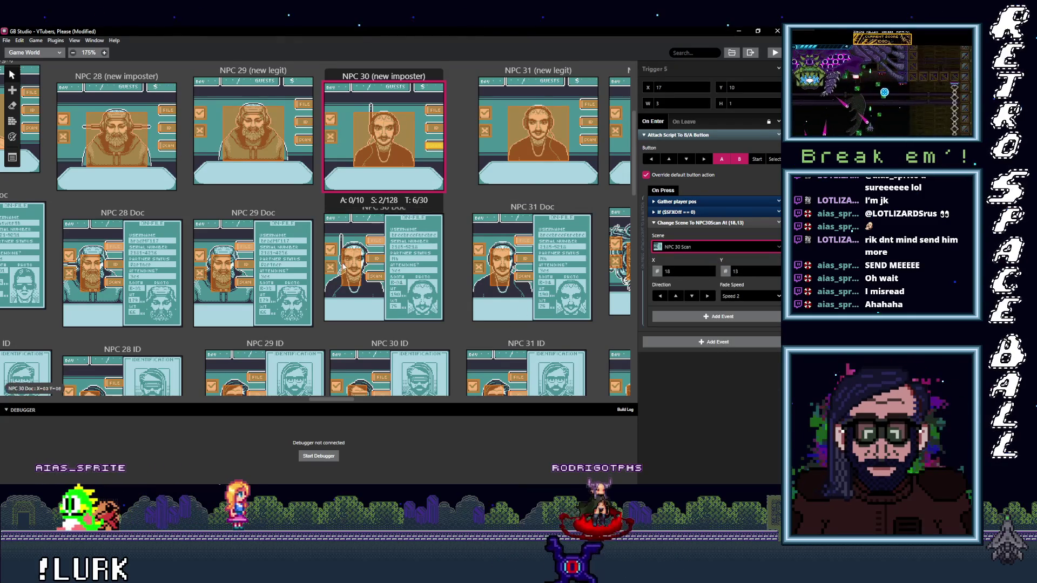
pyautogui.click(379, 277)
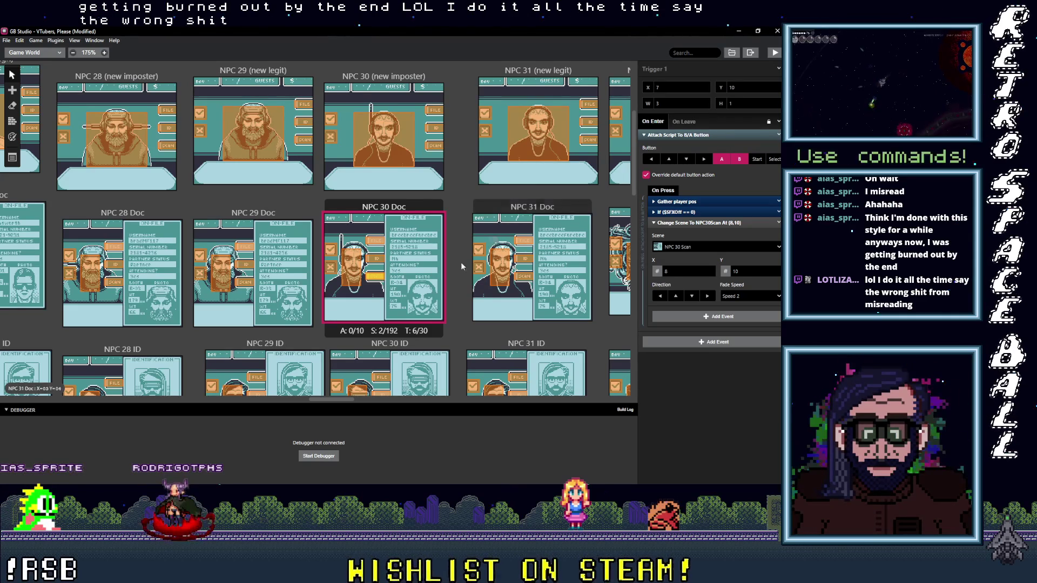
# Select the NPC 31 (new legit) scene and set its FILE button trigger to NPC 31 (new legit).
pyautogui.moveTo(351, 400); pyautogui.dragTo(371, 398)
pyautogui.scroll(1, 342, 345)
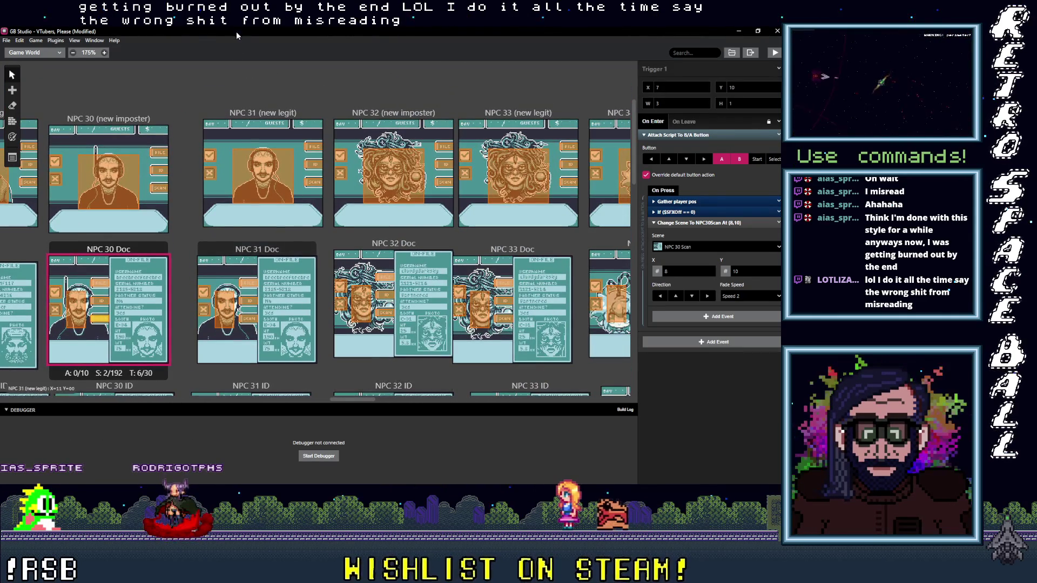
pyautogui.click(265, 113)
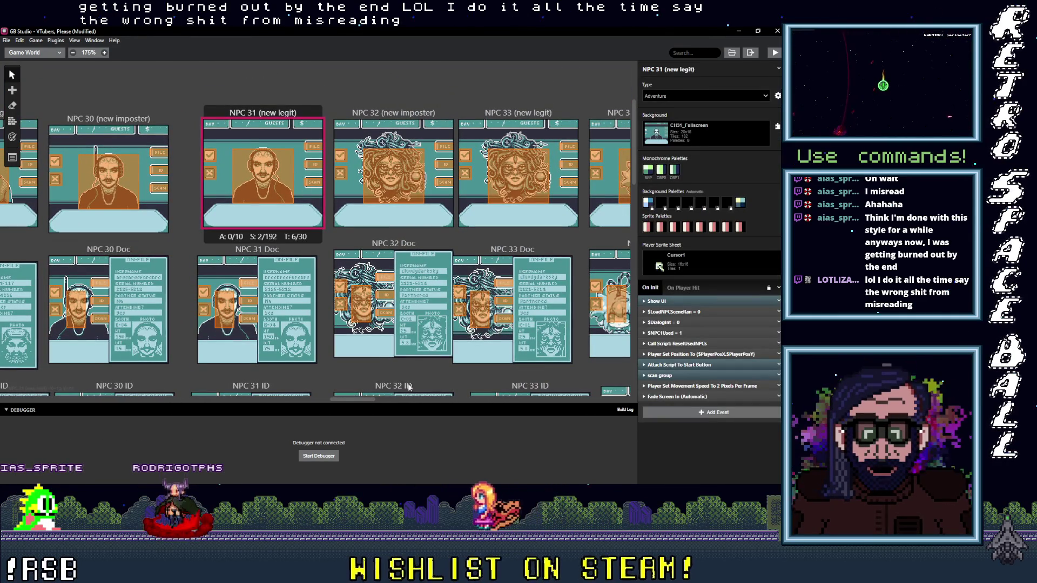
pyautogui.moveTo(363, 401)
pyautogui.mouseDown()
pyautogui.moveTo(594, 399)
pyautogui.moveTo(653, 377)
pyautogui.mouseUp()
pyautogui.moveTo(605, 400); pyautogui.dragTo(346, 403)
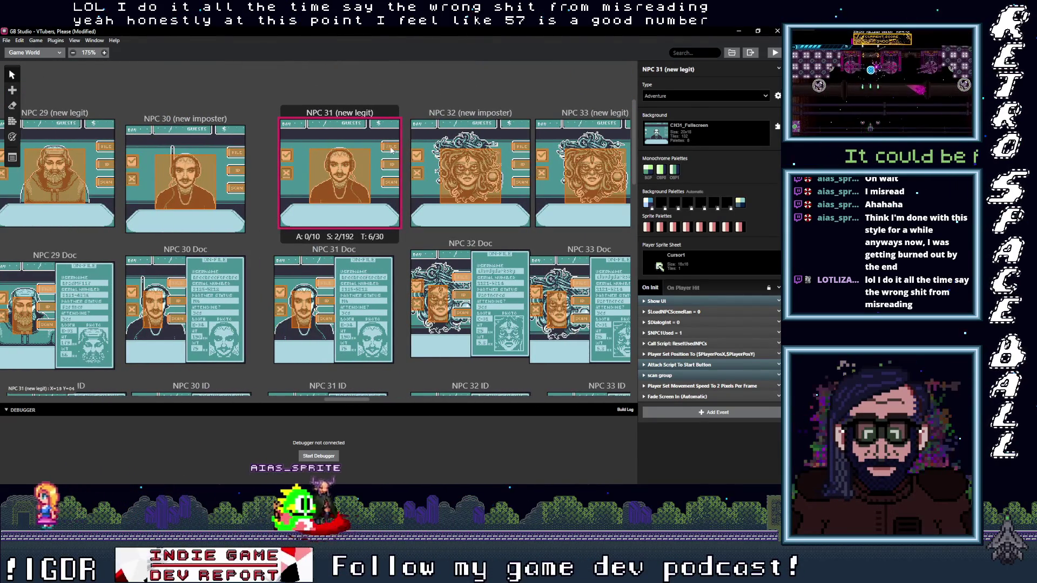
pyautogui.click(392, 147)
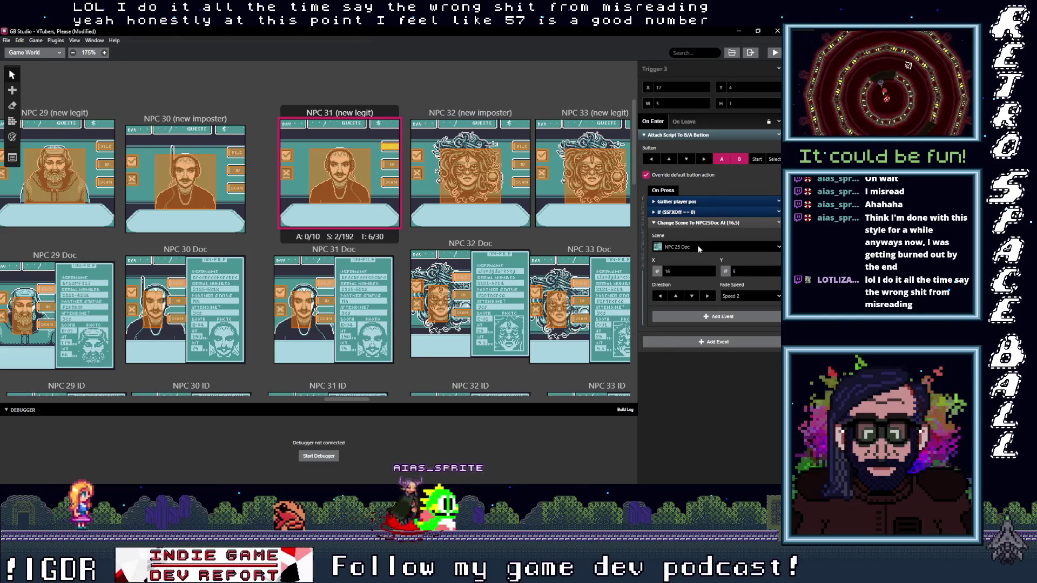
pyautogui.click(699, 246)
pyautogui.write('31')
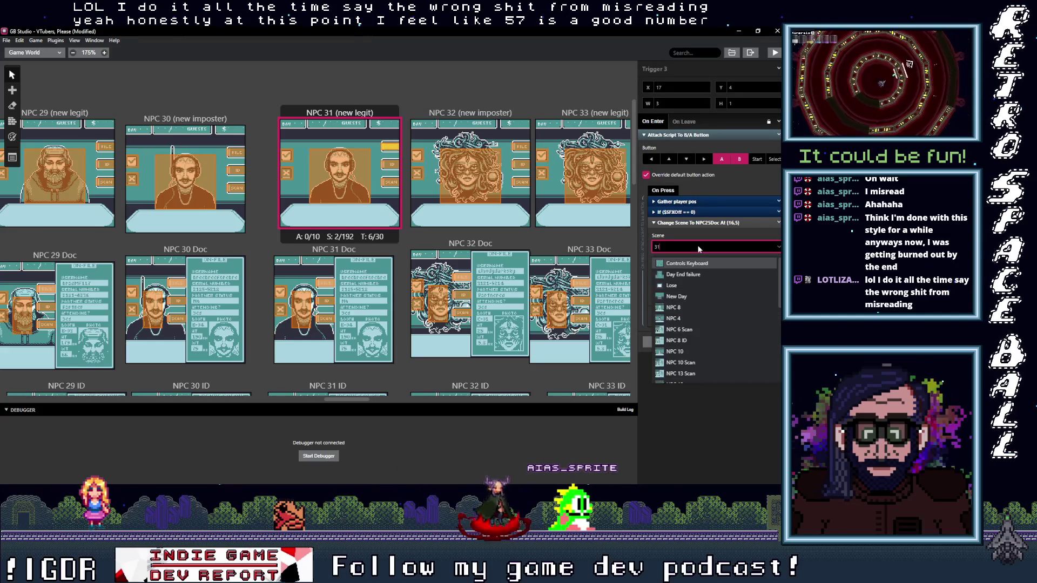
pyautogui.write(' (')
pyautogui.click(684, 263)
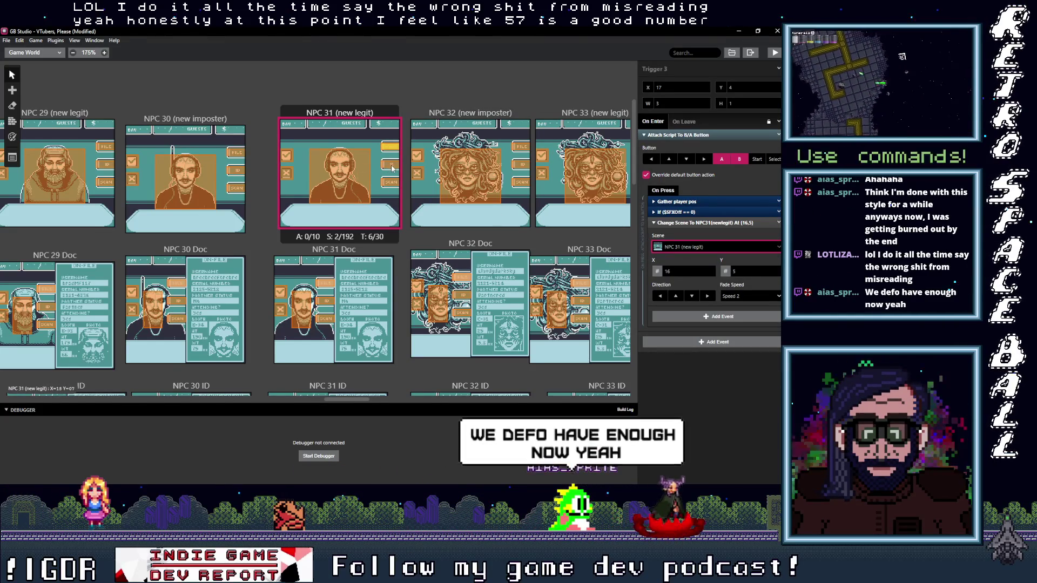
# Change the triggers aimed at NPC 25 ID and NPC 25 Scan to NPC 31 ID and NPC 31 Scan.
pyautogui.click(693, 247)
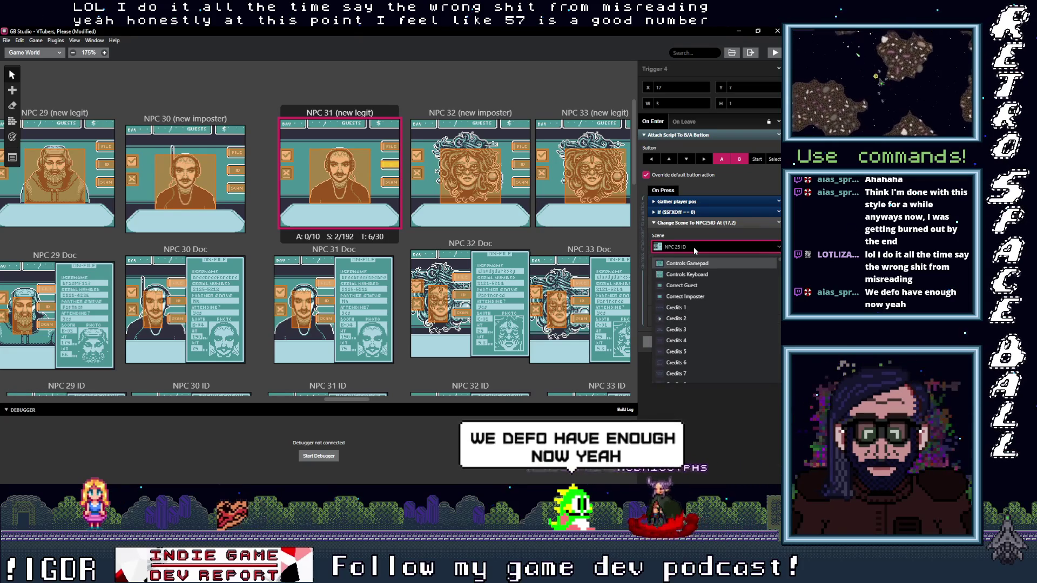
pyautogui.write('31')
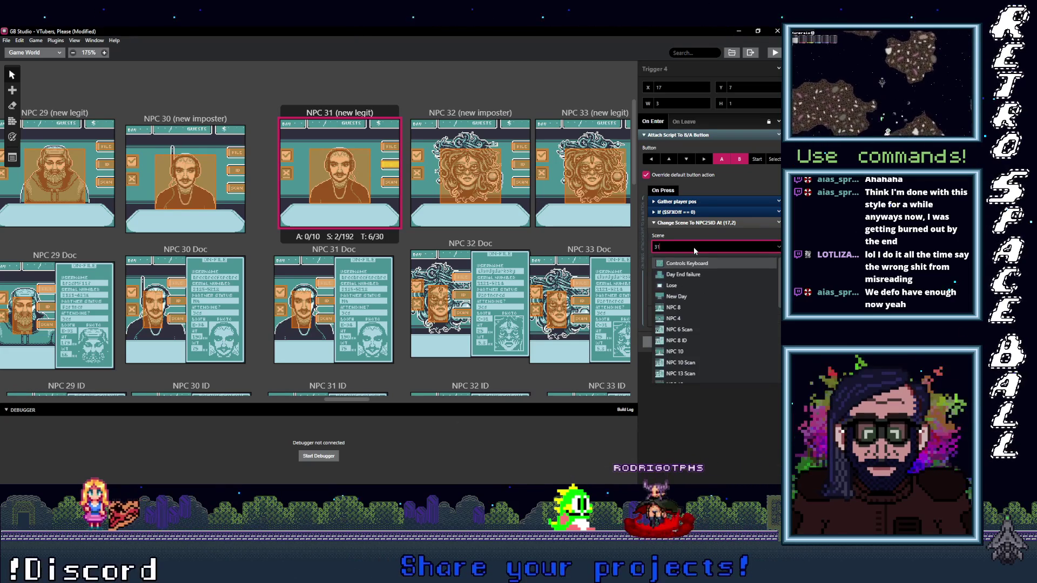
pyautogui.write(' I')
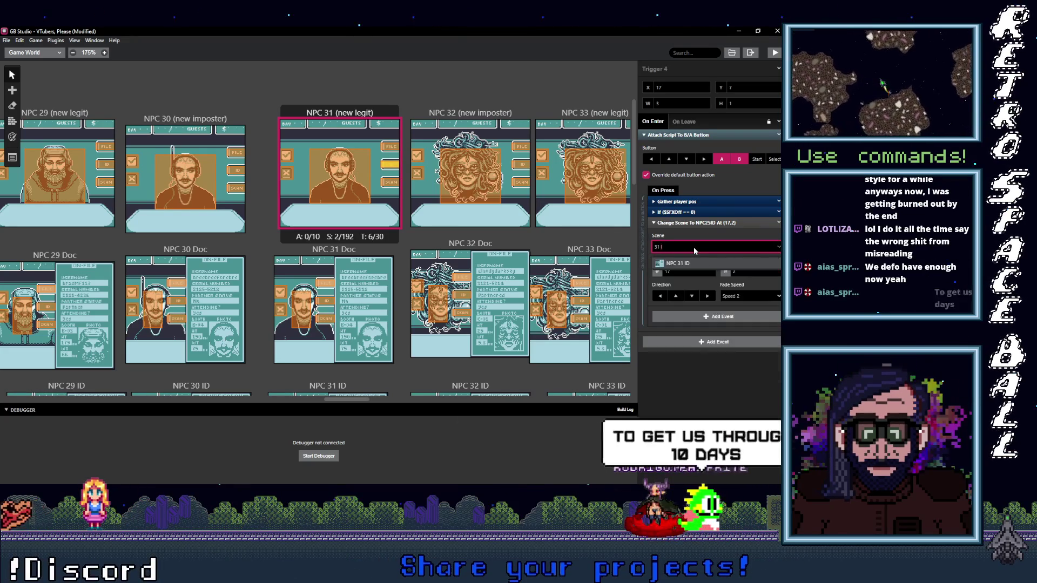
pyautogui.click(727, 265)
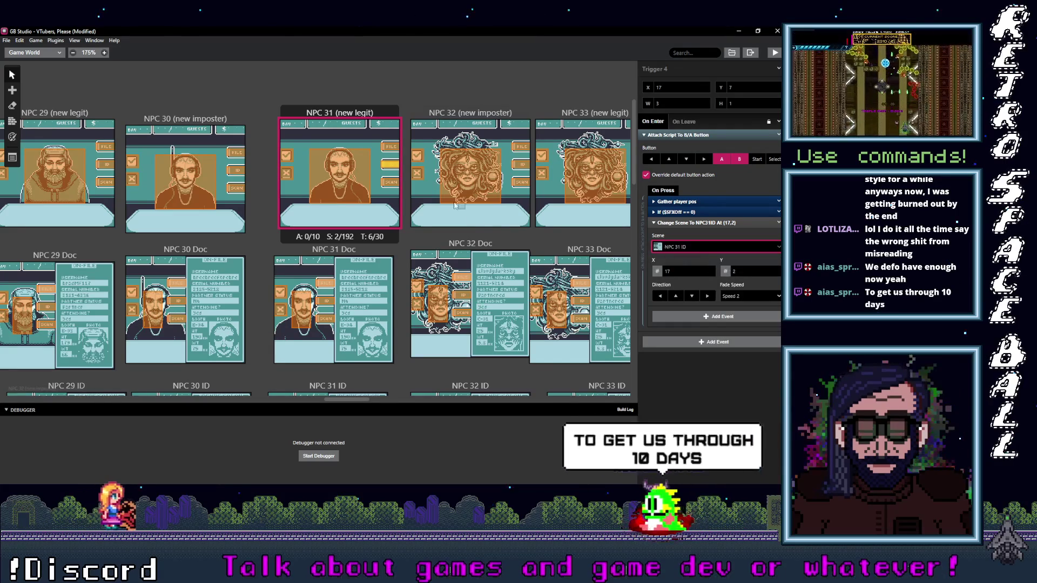
pyautogui.click(390, 182)
pyautogui.click(702, 247)
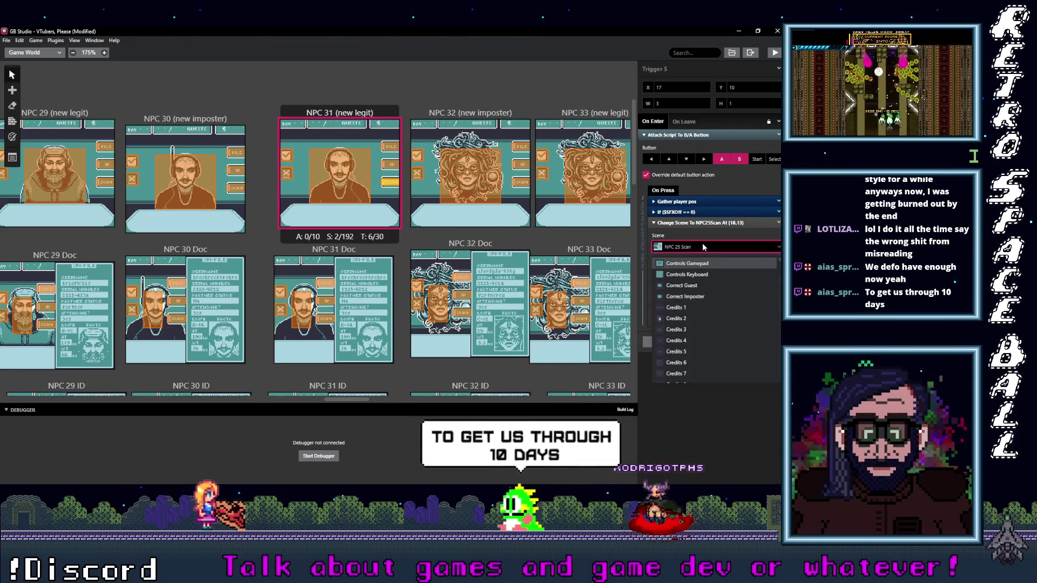
pyautogui.write('31 S')
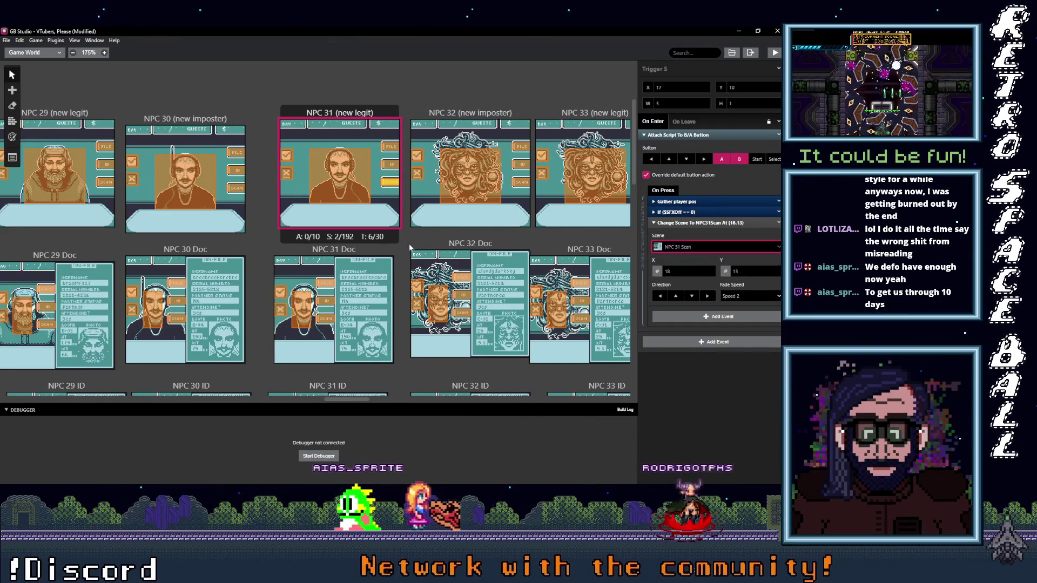
# Set NPC 31 Doc's first two triggers to NPC 31 (new legit) and NPC 31 ID.
pyautogui.click(329, 284)
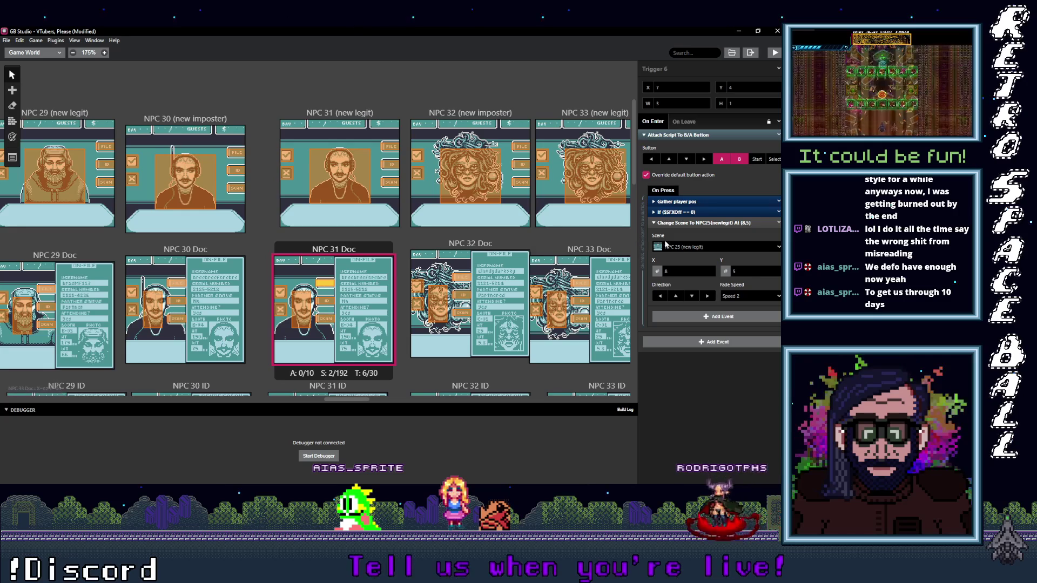
pyautogui.click(700, 246)
pyautogui.write('31 (')
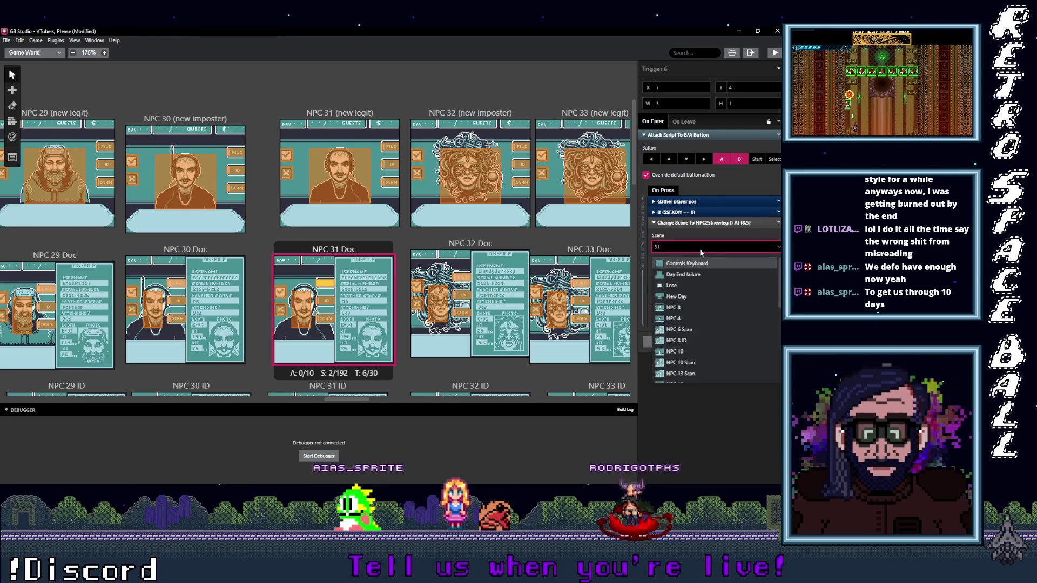
pyautogui.click(693, 262)
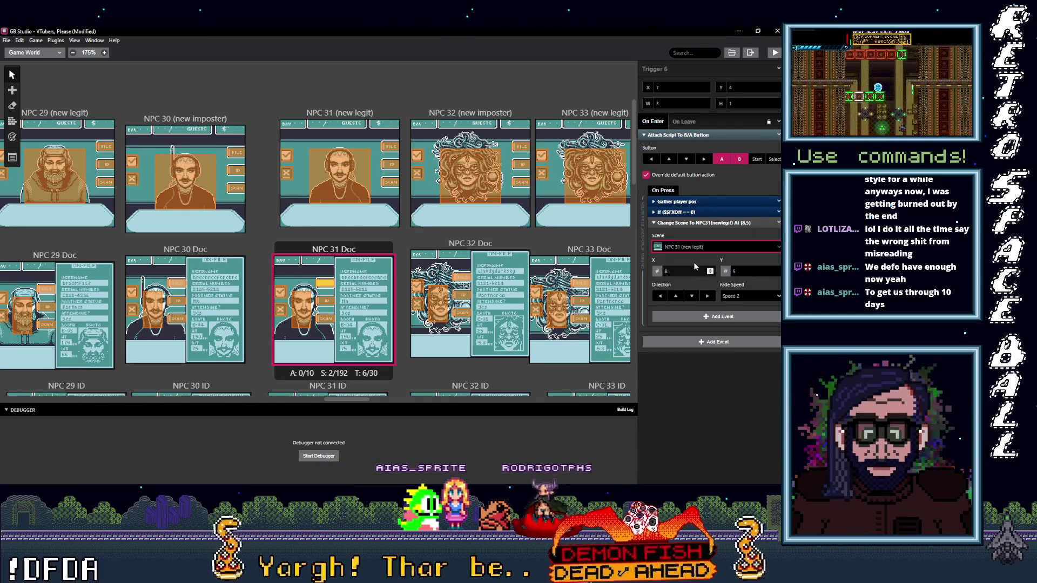
pyautogui.click(324, 301)
pyautogui.click(697, 247)
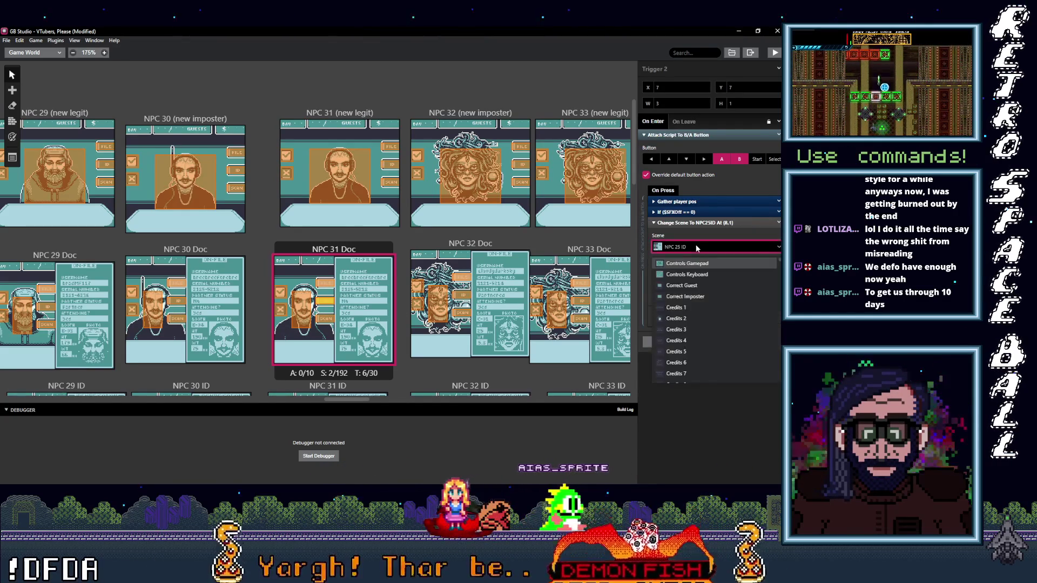
pyautogui.press('Return')
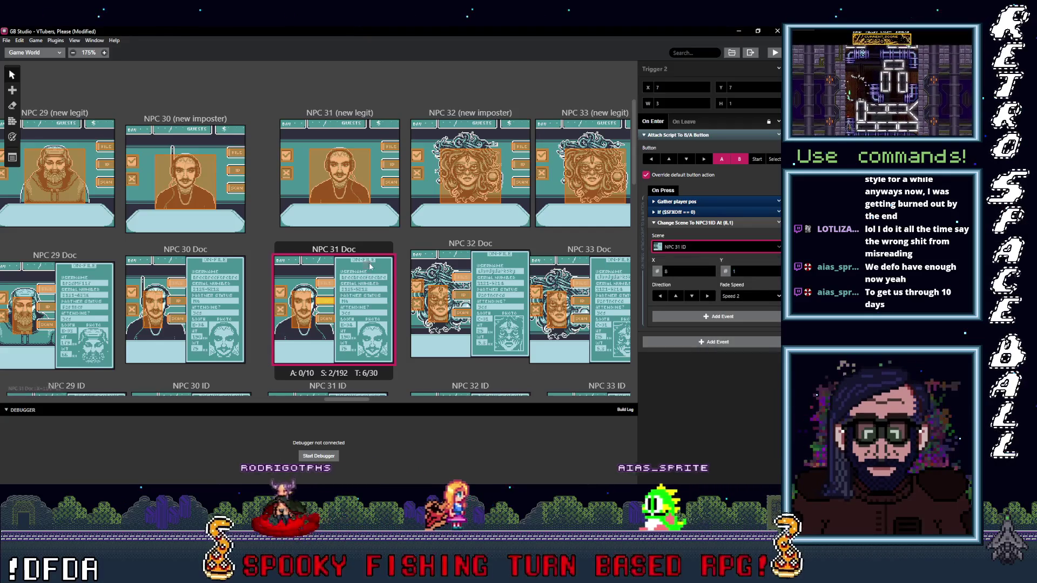
# Search NPC 31 Scan for the next trigger and point the remaining trigger to NPC 31 (new legit).
pyautogui.click(324, 319)
pyautogui.click(700, 247)
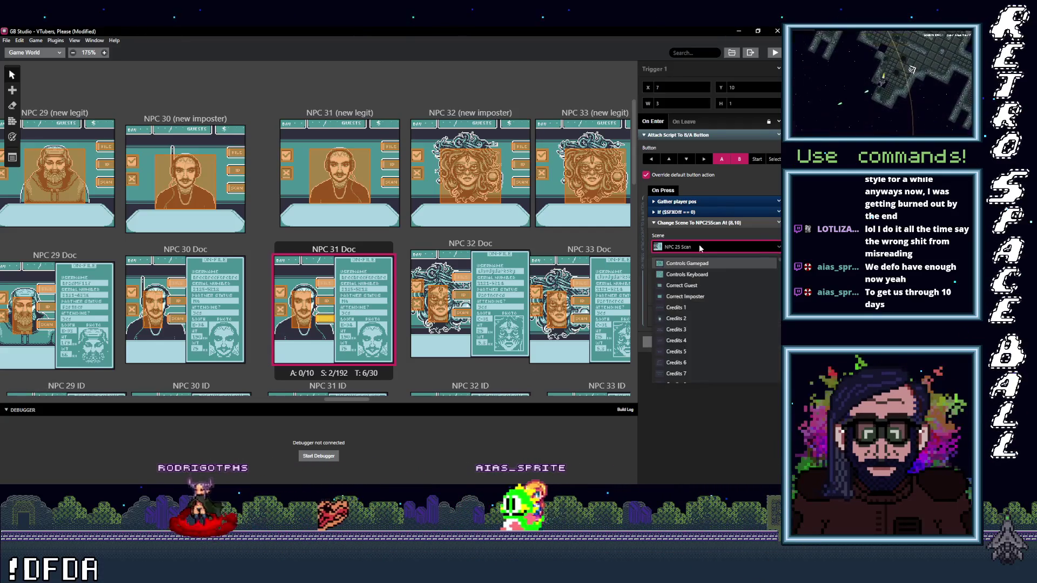
pyautogui.write('31')
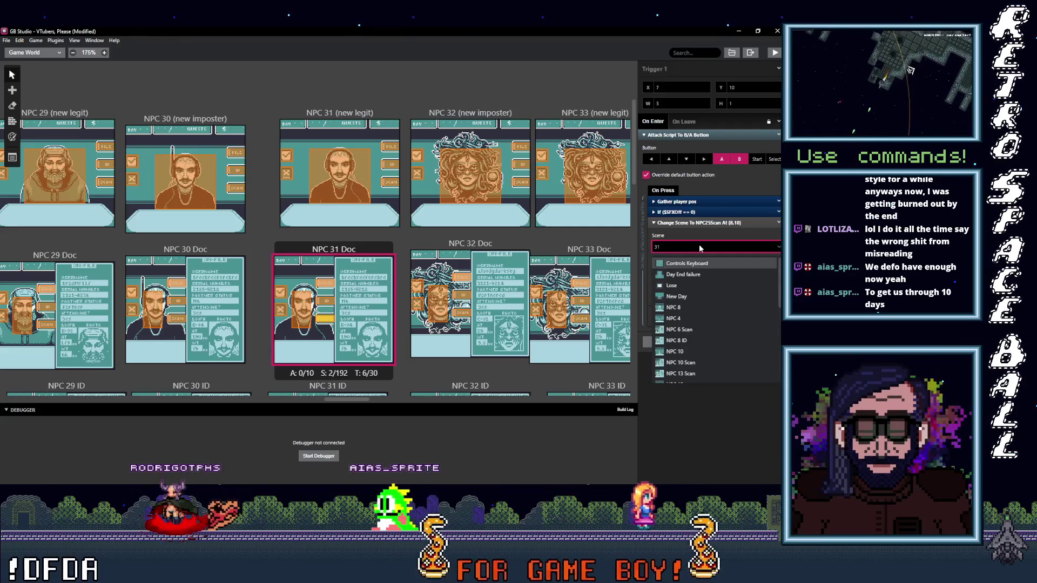
pyautogui.write('NPC 31 Scan')
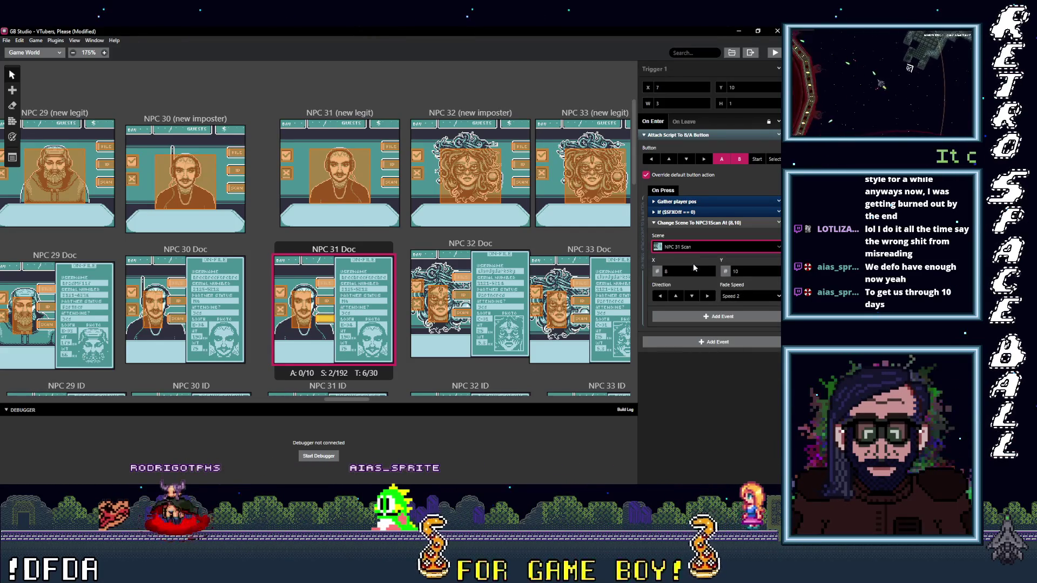
pyautogui.click(303, 318)
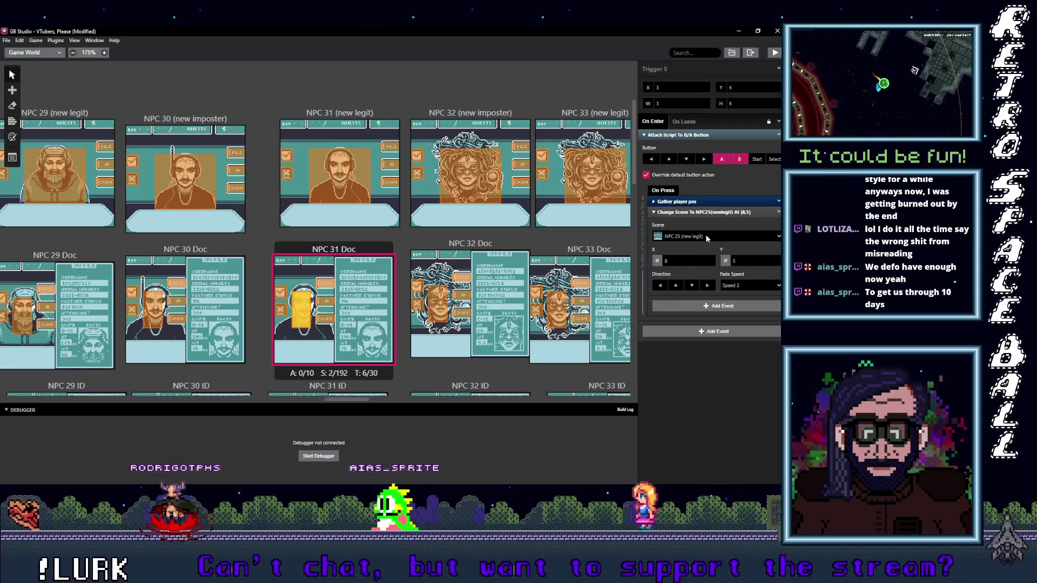
pyautogui.click(706, 236)
pyautogui.write('31 (')
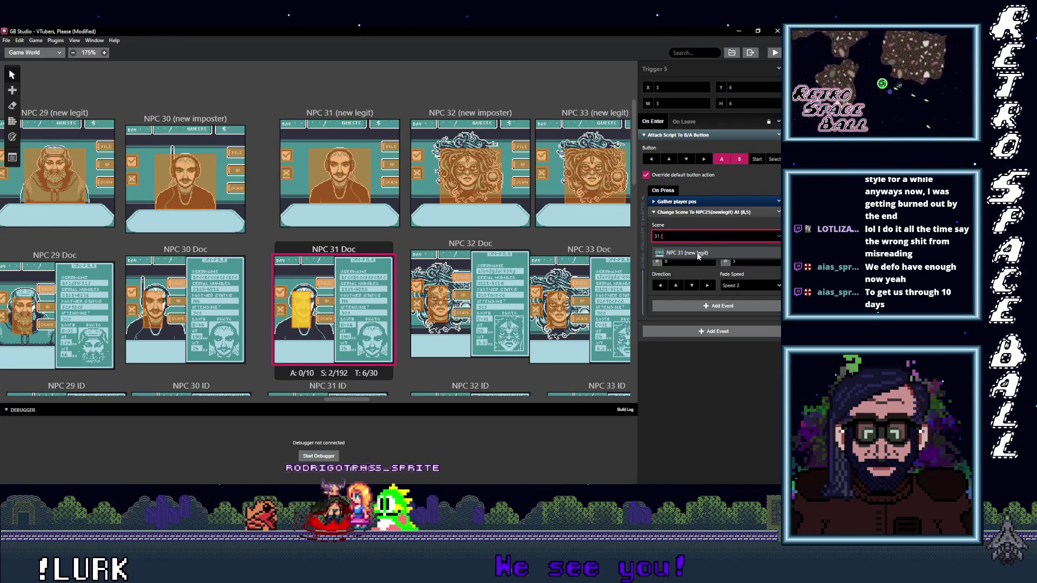
pyautogui.click(696, 254)
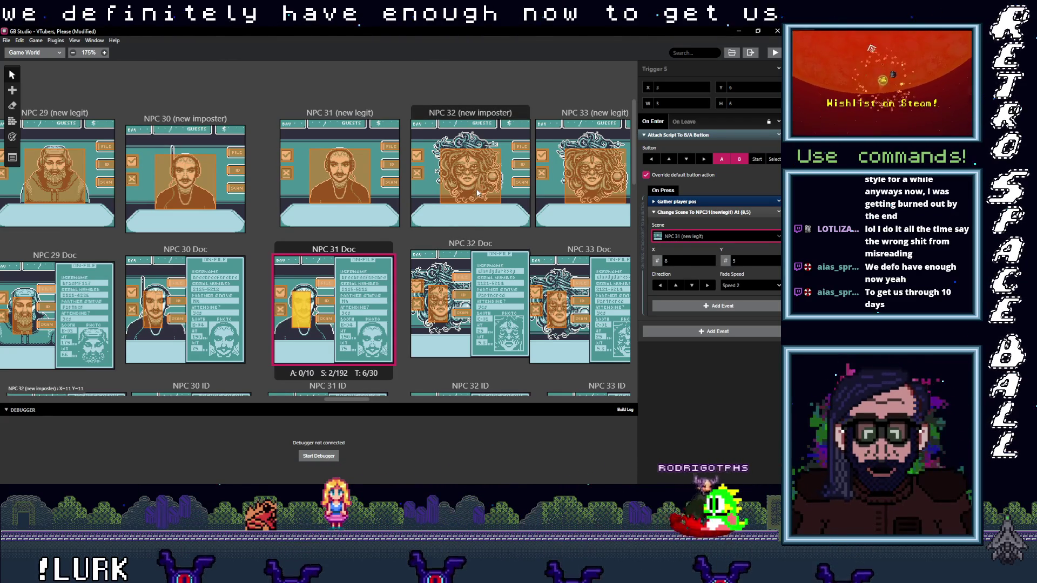
pyautogui.moveTo(354, 398); pyautogui.dragTo(365, 400)
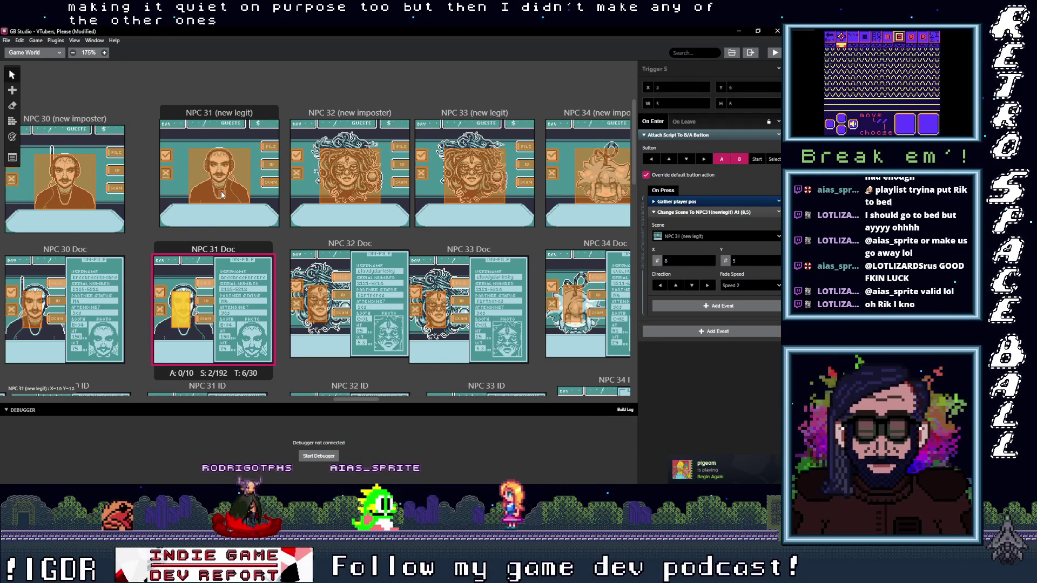
# Inspect the NPC 31 character, NPC 31 Doc trigger, and NPC 31's FILE and ID button triggers.
pyautogui.click(222, 195)
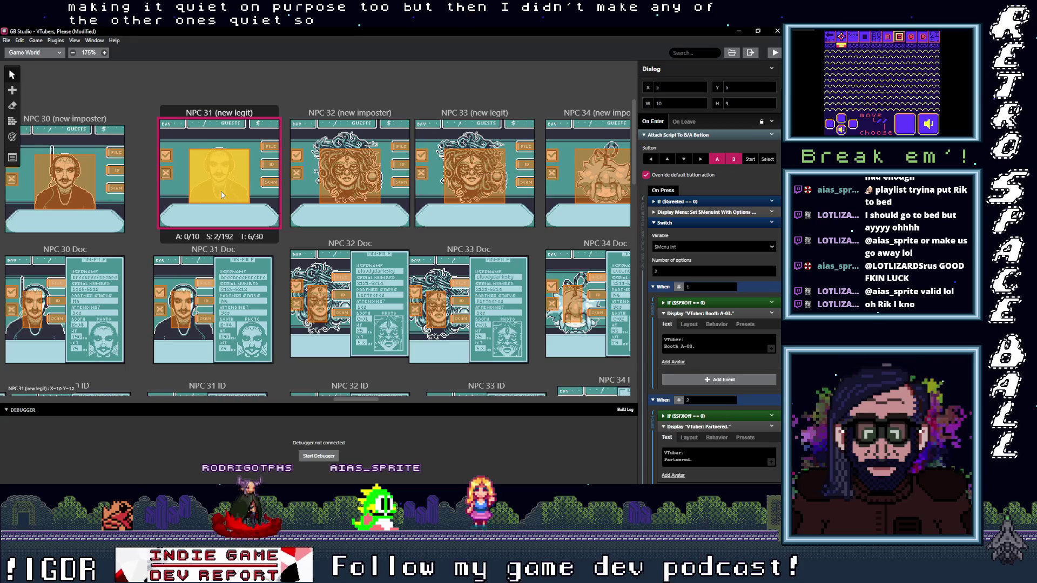
pyautogui.click(183, 312)
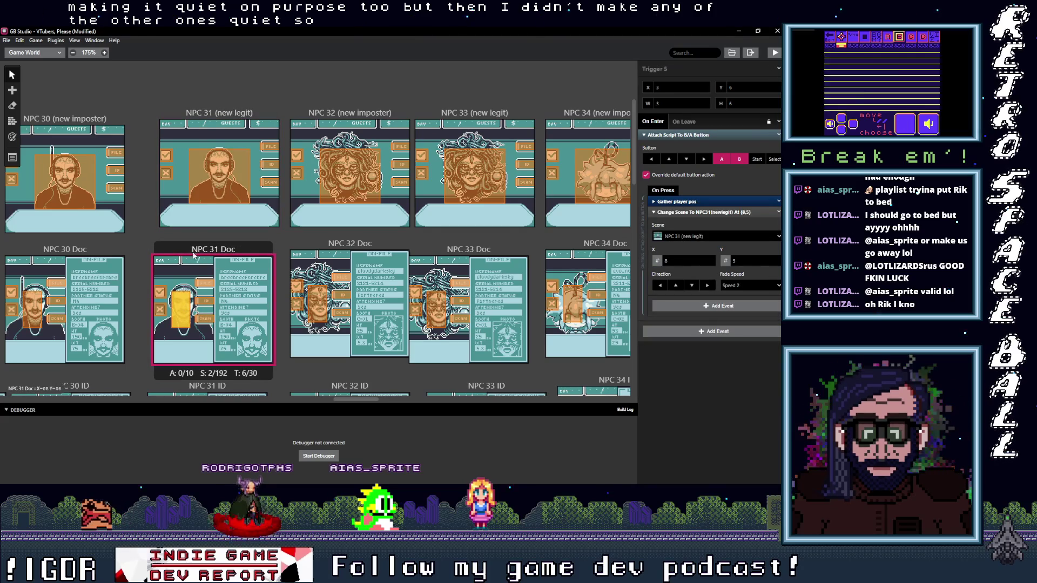
pyautogui.click(226, 187)
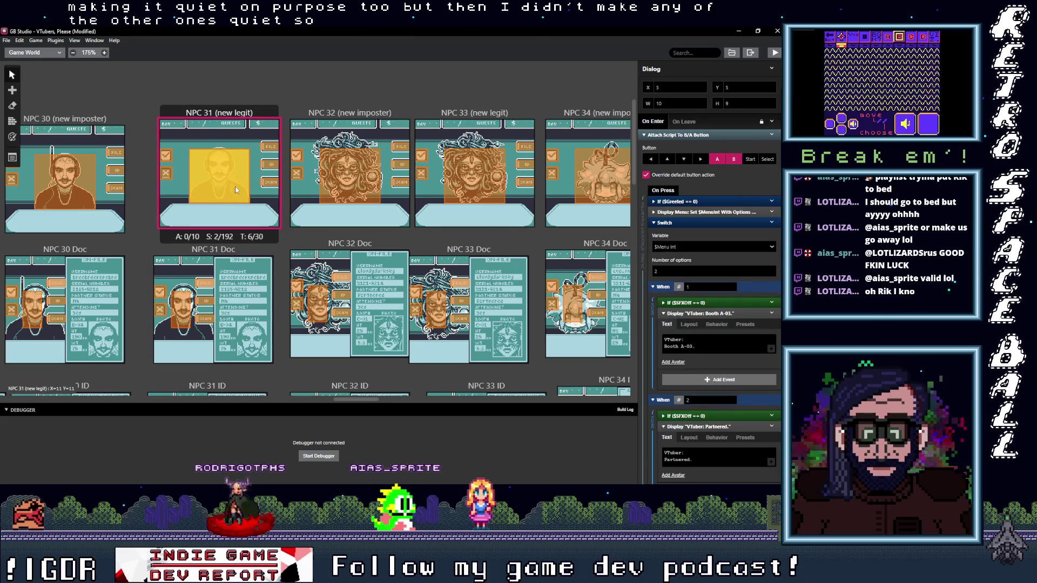
pyautogui.click(269, 146)
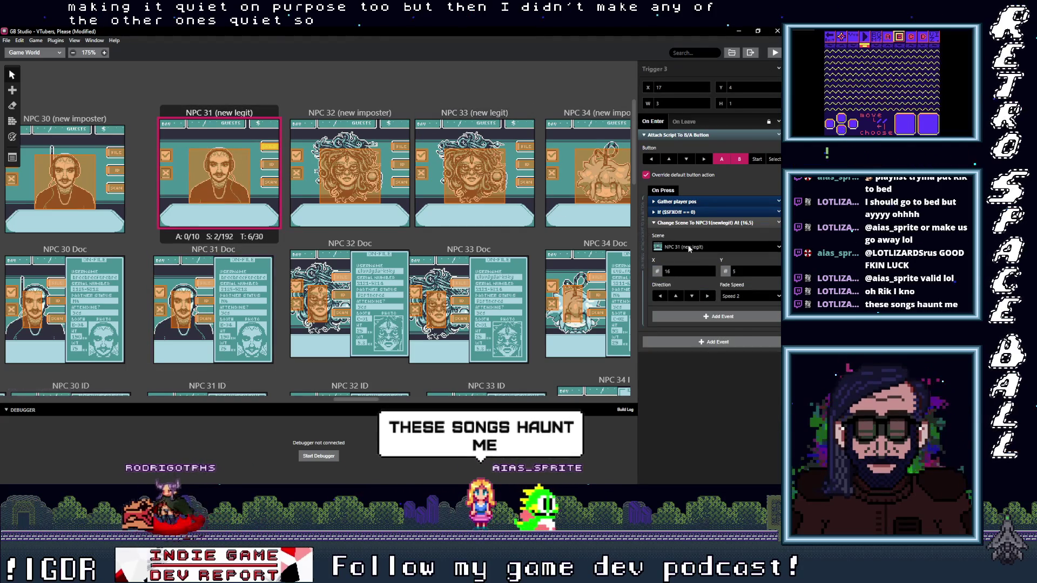
pyautogui.click(270, 164)
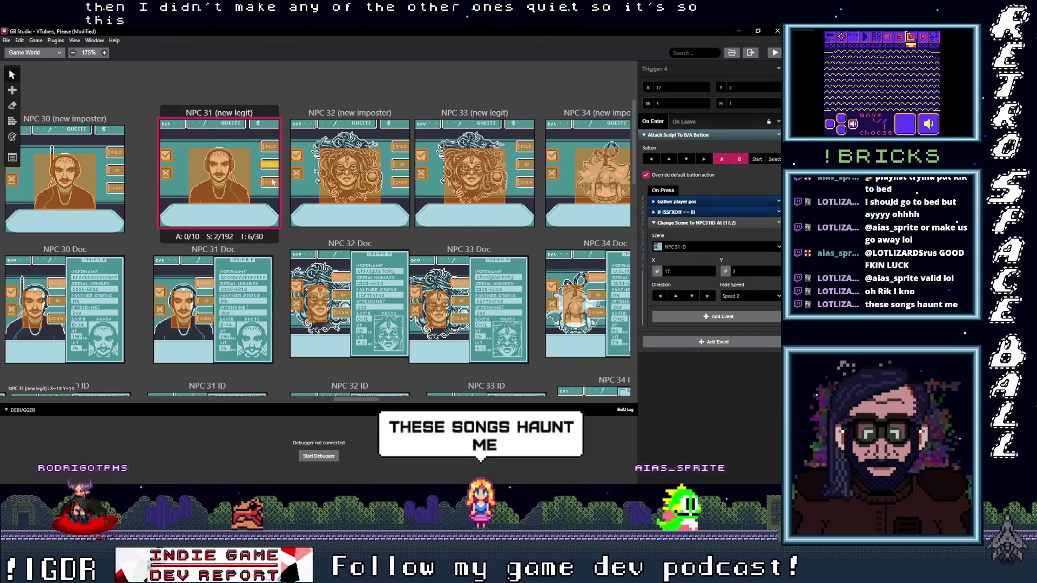
# Set NPC 32 (new imposter)'s FILE button trigger to NPC 32 Doc, comparing against NPC 31's FILE trigger.
pyautogui.click(400, 146)
pyautogui.click(701, 246)
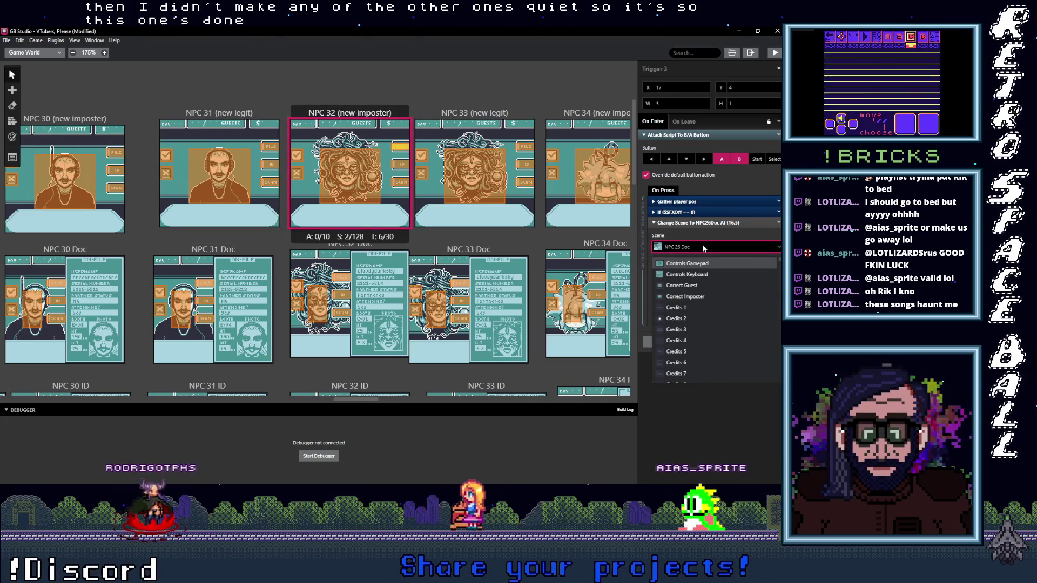
pyautogui.write('26 (new imposter')
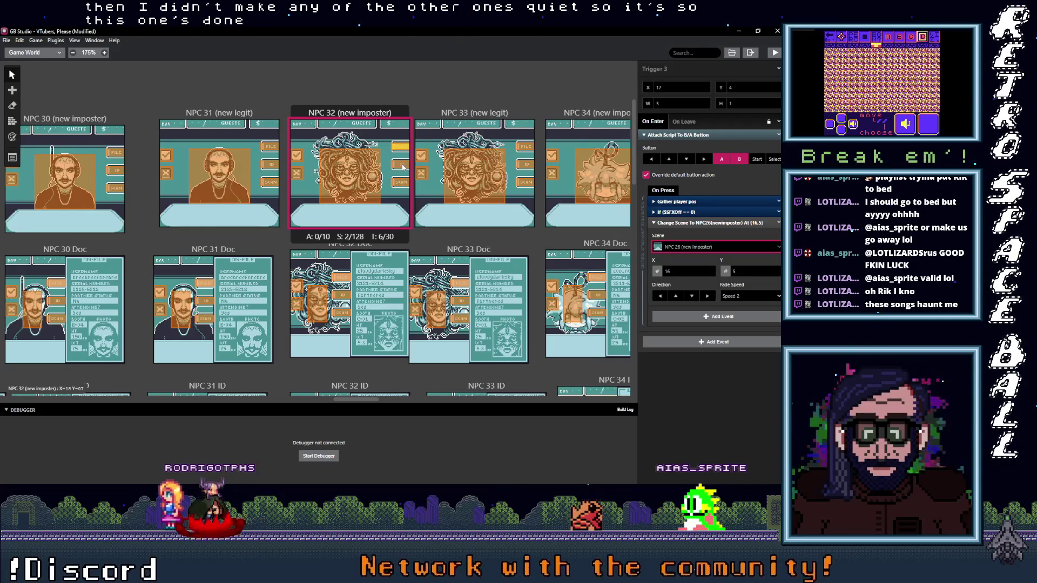
pyautogui.click(270, 147)
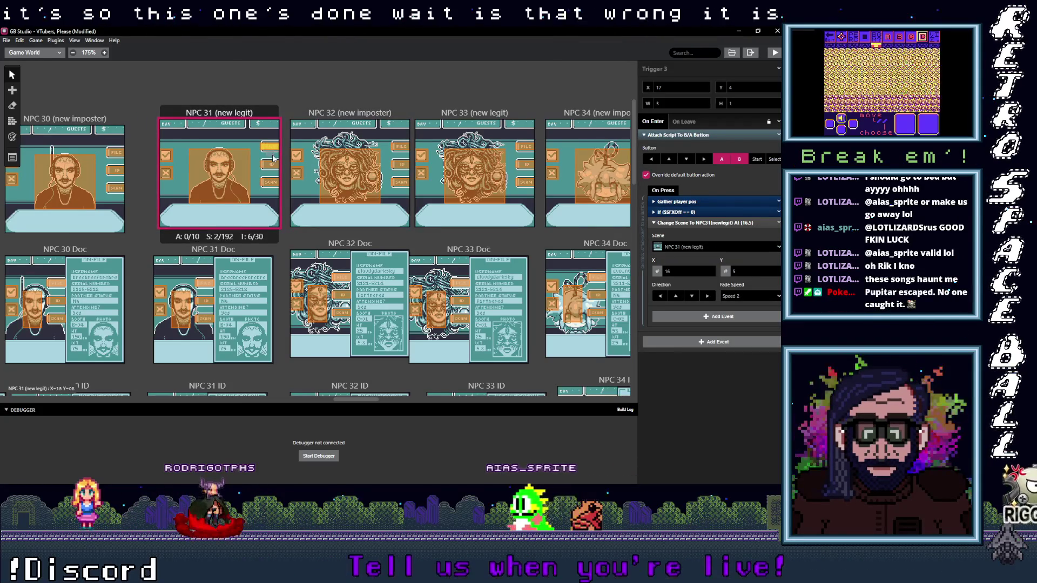
pyautogui.click(703, 247)
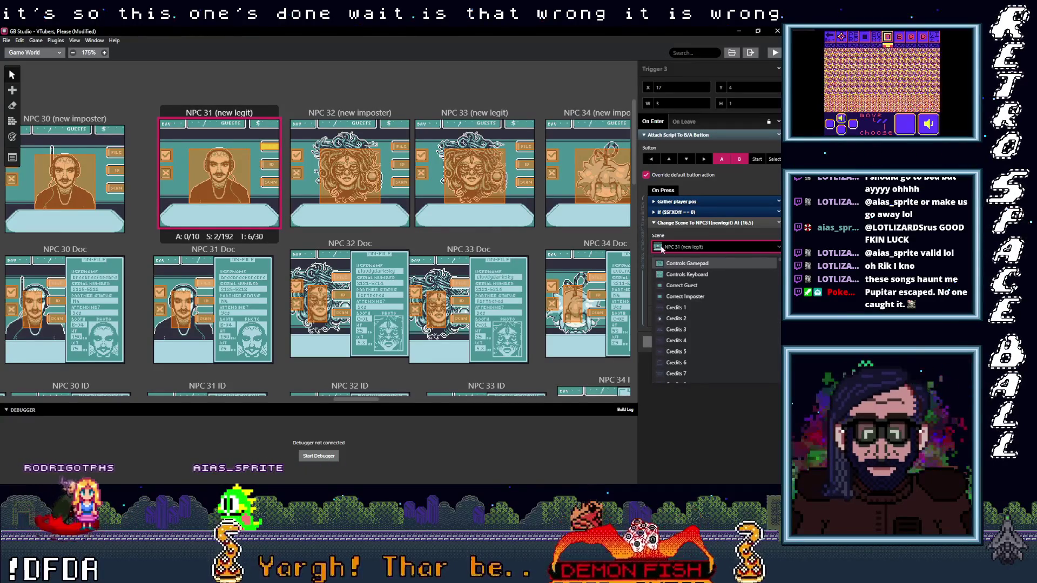
pyautogui.write('31')
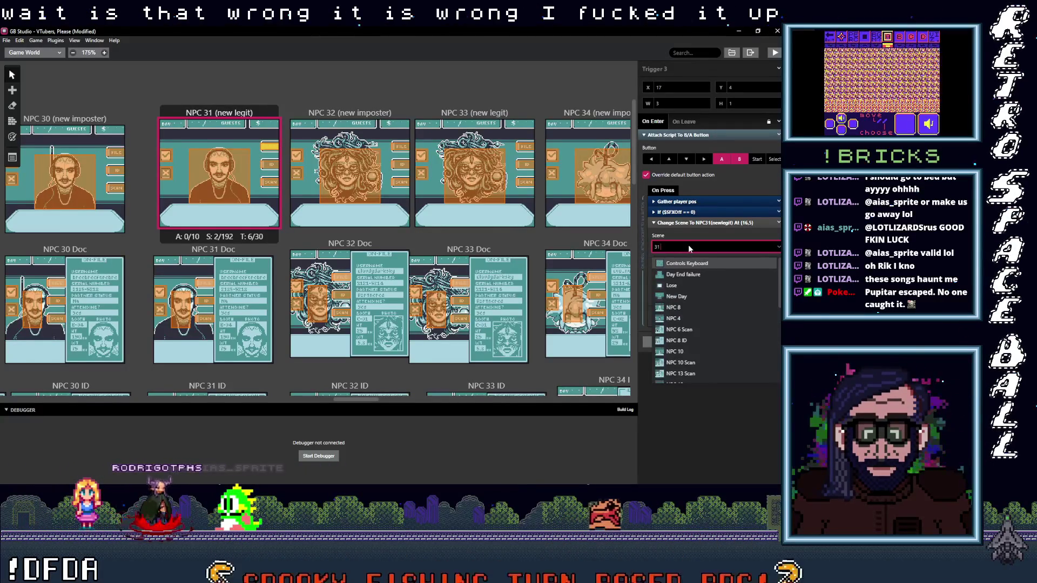
pyautogui.write('NPC 31 Doc')
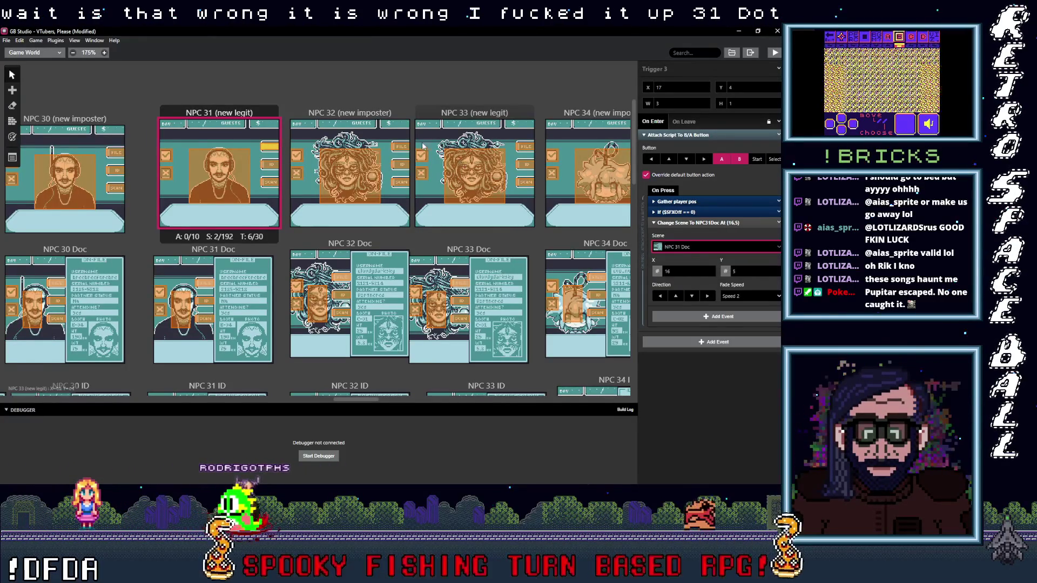
pyautogui.click(690, 263)
pyautogui.click(705, 248)
pyautogui.write('32')
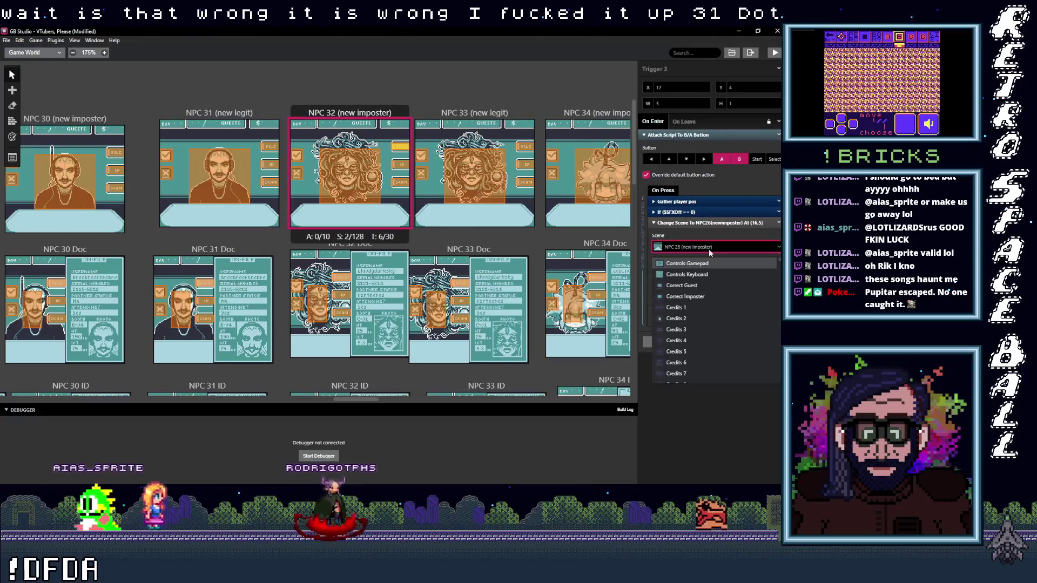
pyautogui.write(' D')
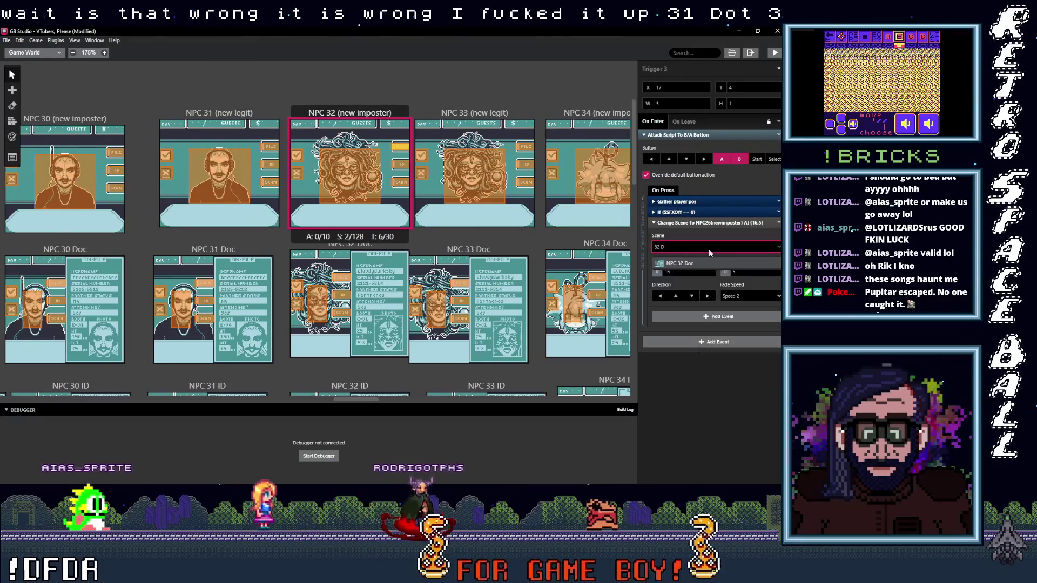
pyautogui.click(695, 264)
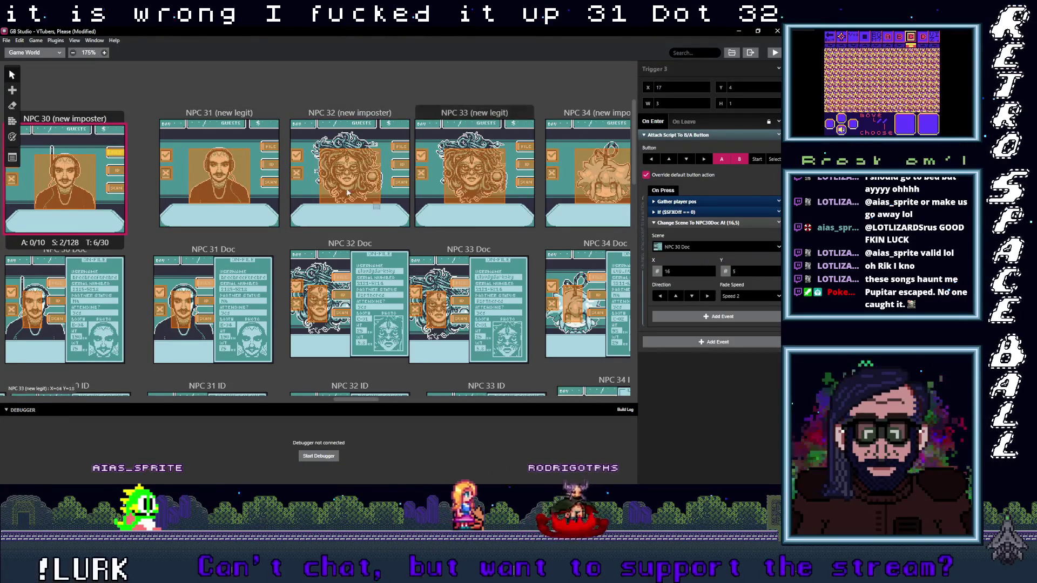
# Point NPC 32's ID and Scan button triggers to NPC 32 ID and NPC 32 Scan.
pyautogui.click(402, 168)
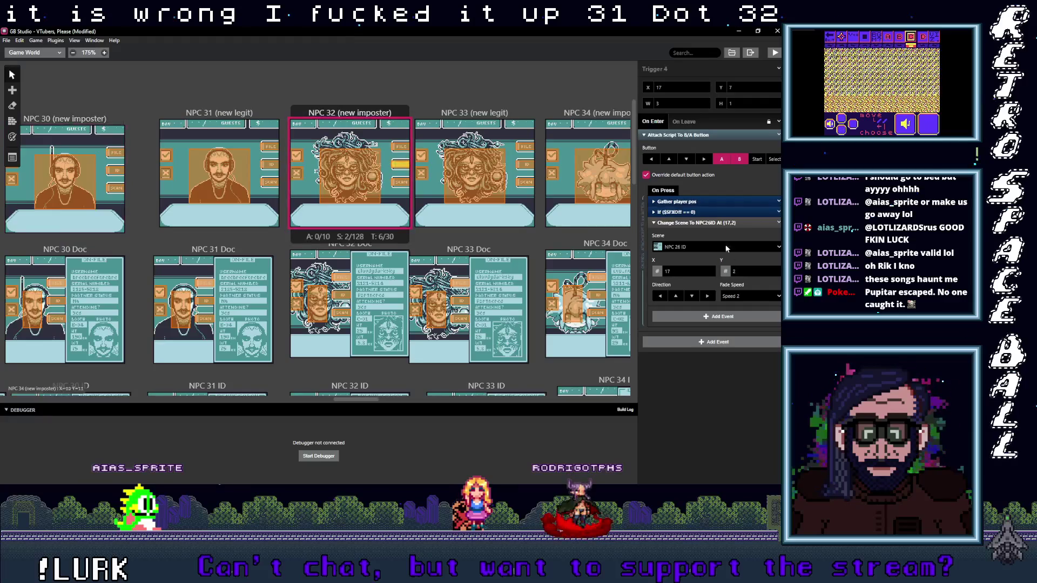
pyautogui.click(708, 246)
pyautogui.write('32 I')
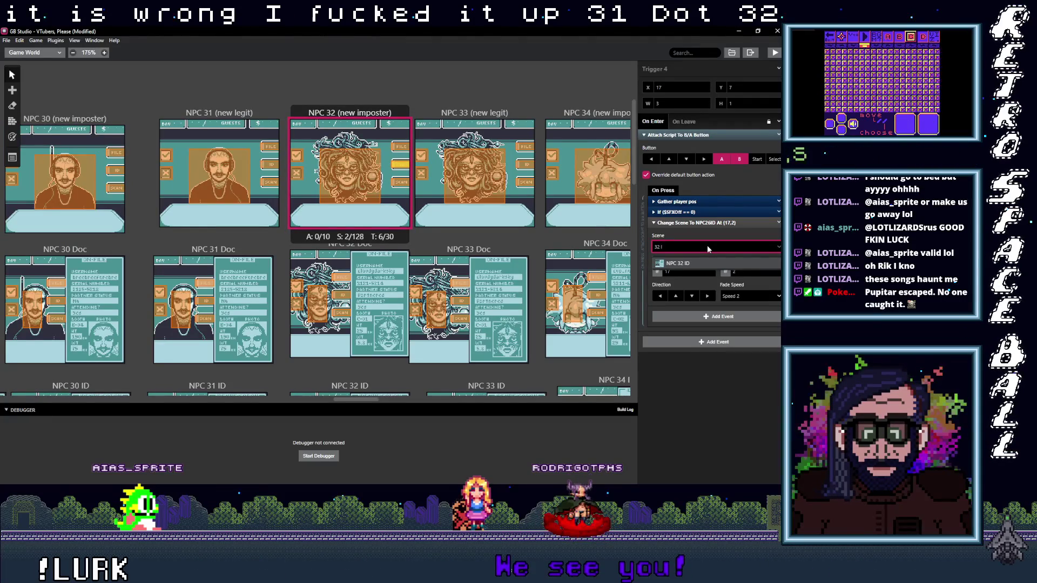
pyautogui.click(701, 264)
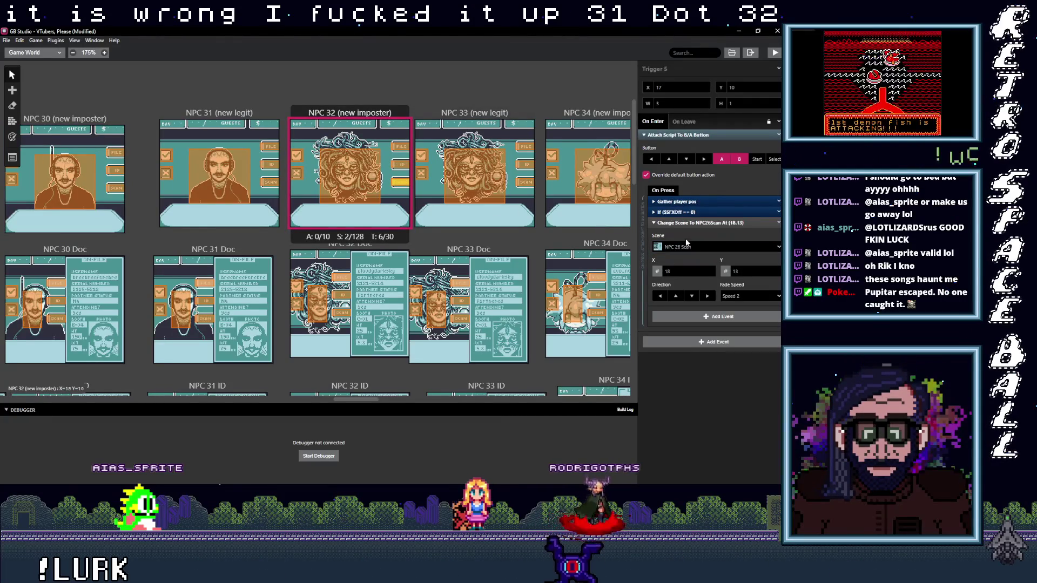
pyautogui.click(692, 248)
pyautogui.write('32')
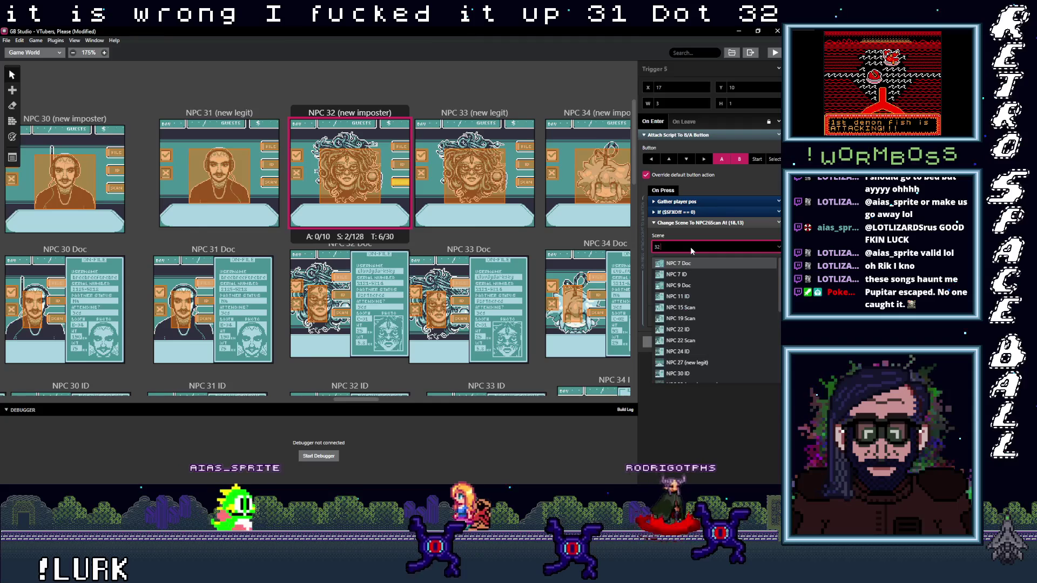
pyautogui.press('Return')
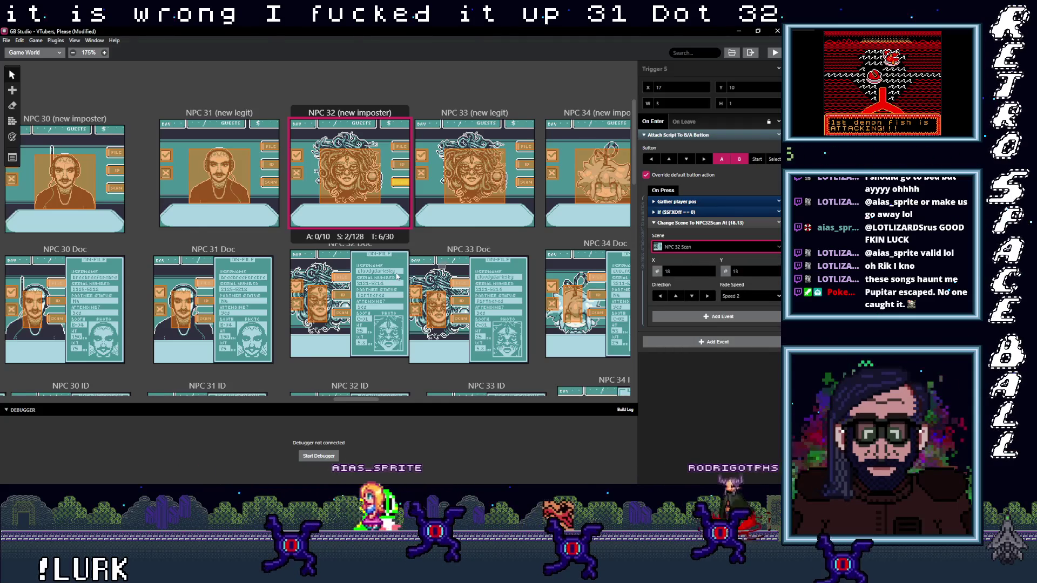
pyautogui.click(340, 276)
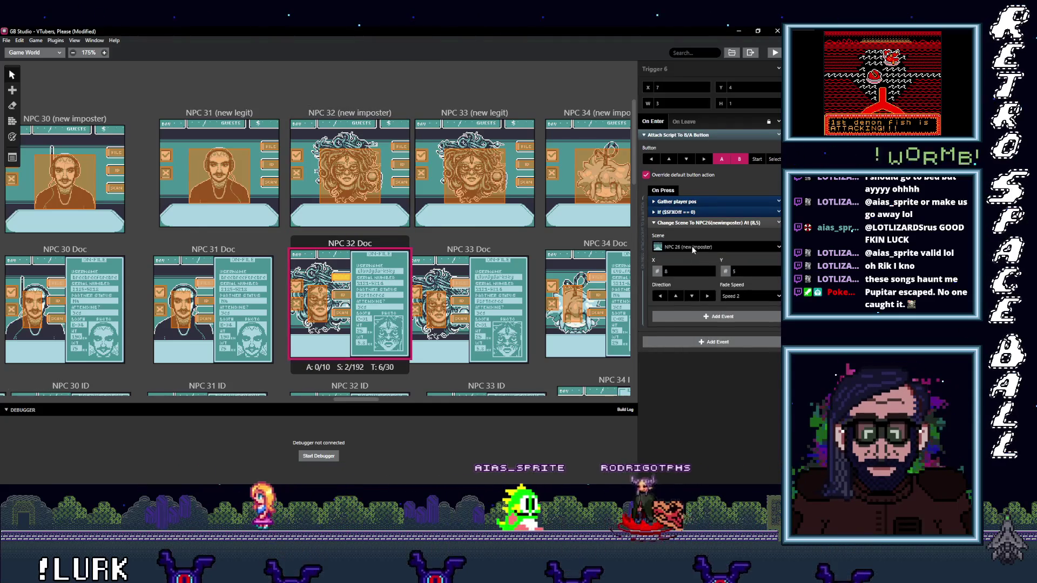
# Point NPC 32 Doc's Triggers 6 and 5 to NPC 32 (new imposter).
pyautogui.click(694, 247)
pyautogui.write('32 (')
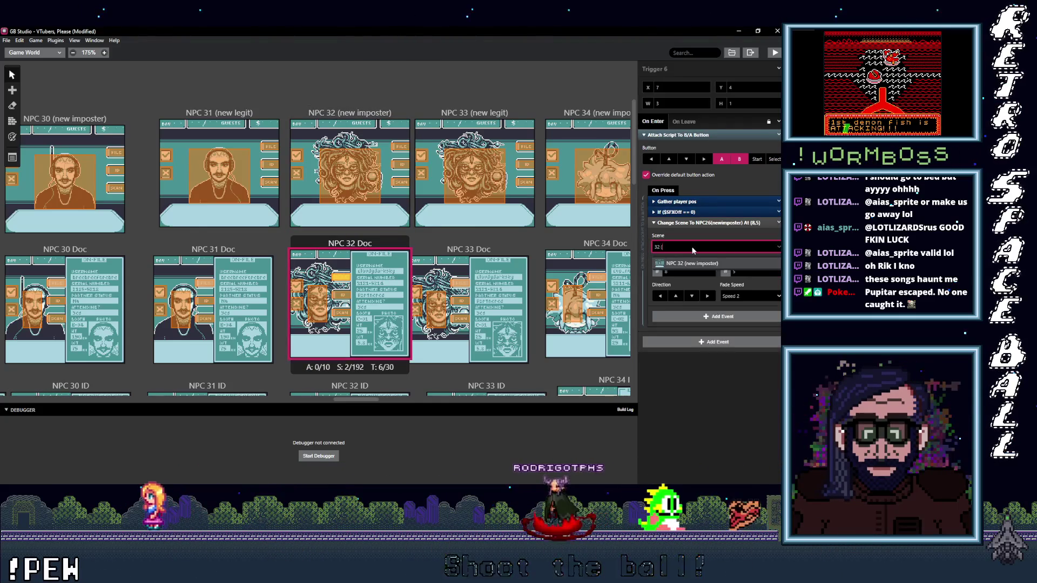
pyautogui.press('Return')
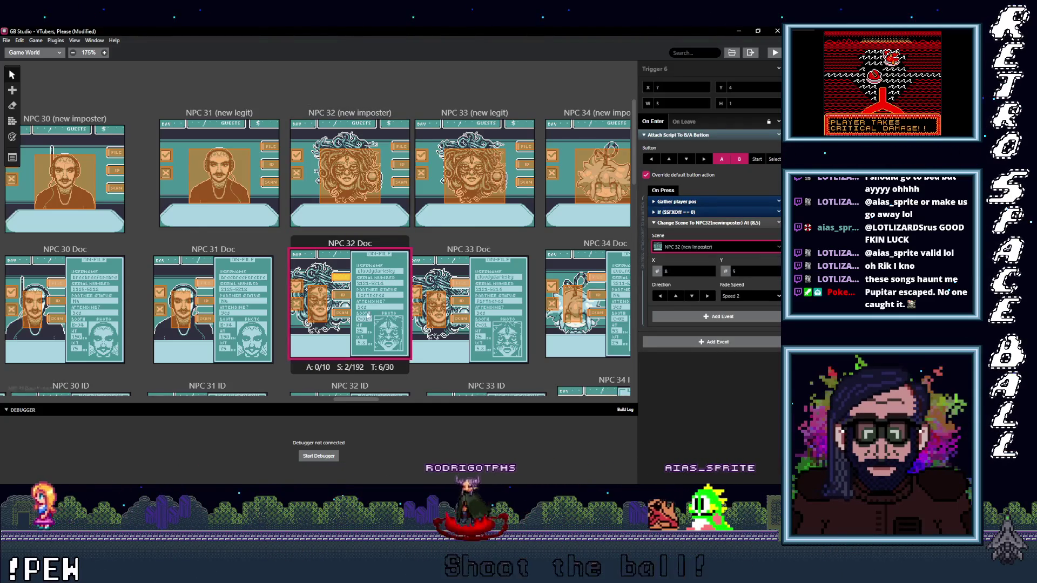
pyautogui.click(331, 313)
pyautogui.click(688, 248)
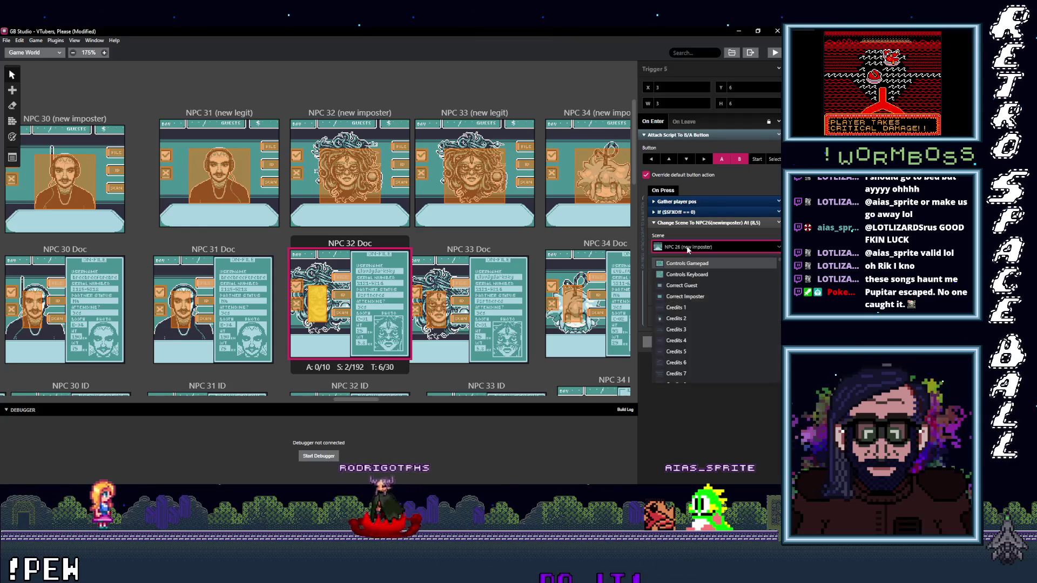
pyautogui.write('(')
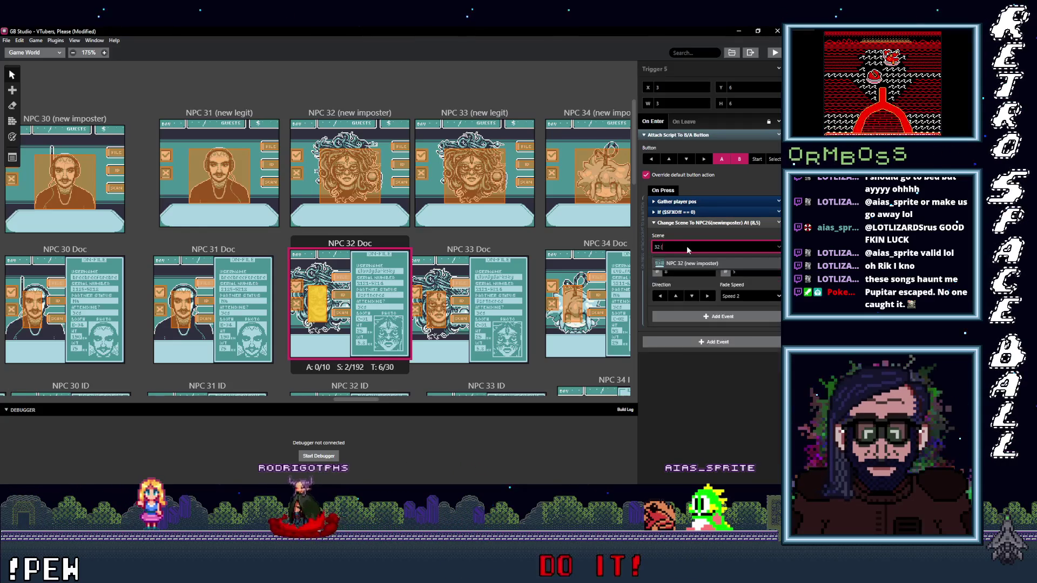
pyautogui.click(696, 263)
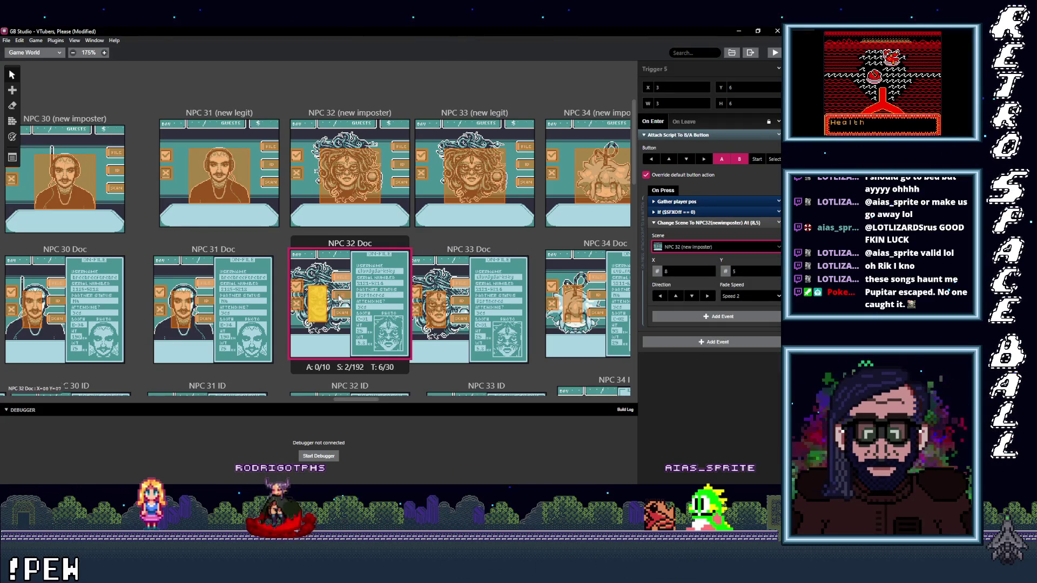
pyautogui.click(698, 249)
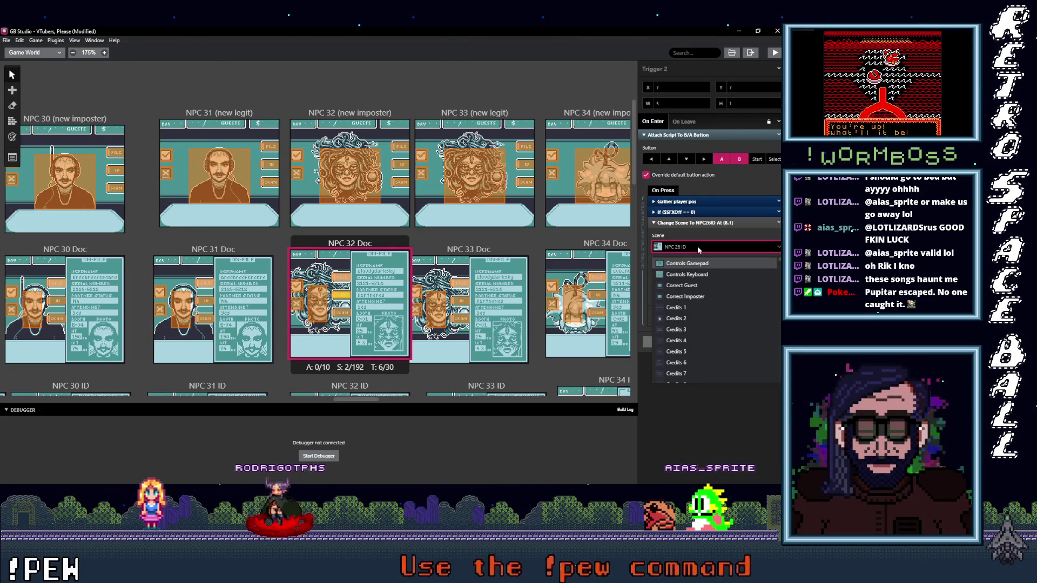
pyautogui.write('32 ID')
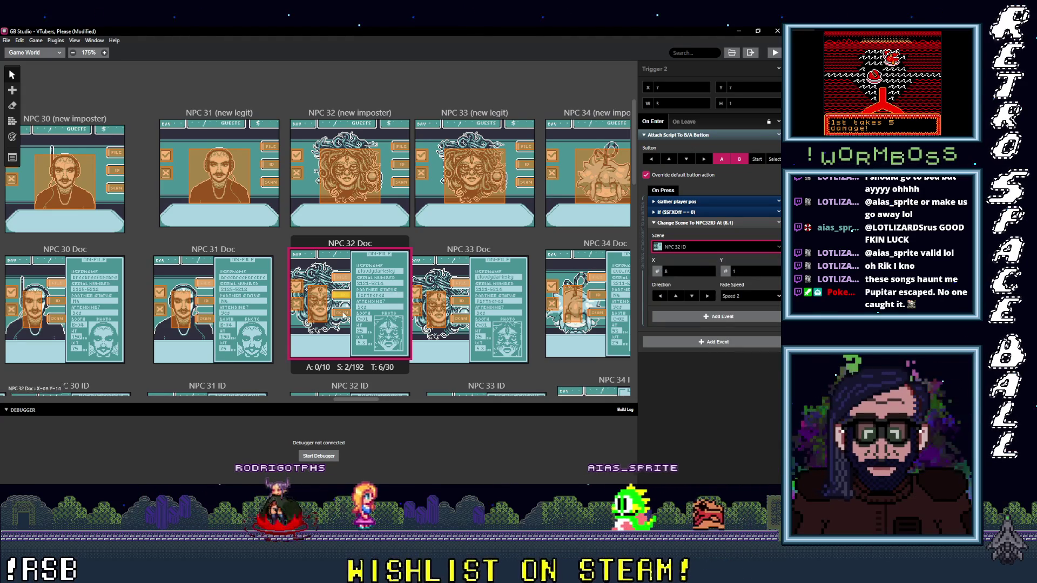
# Set Trigger 1 to NPC 32 Scan and shift it one tile left to X 7.
pyautogui.click(343, 316)
pyautogui.click(693, 247)
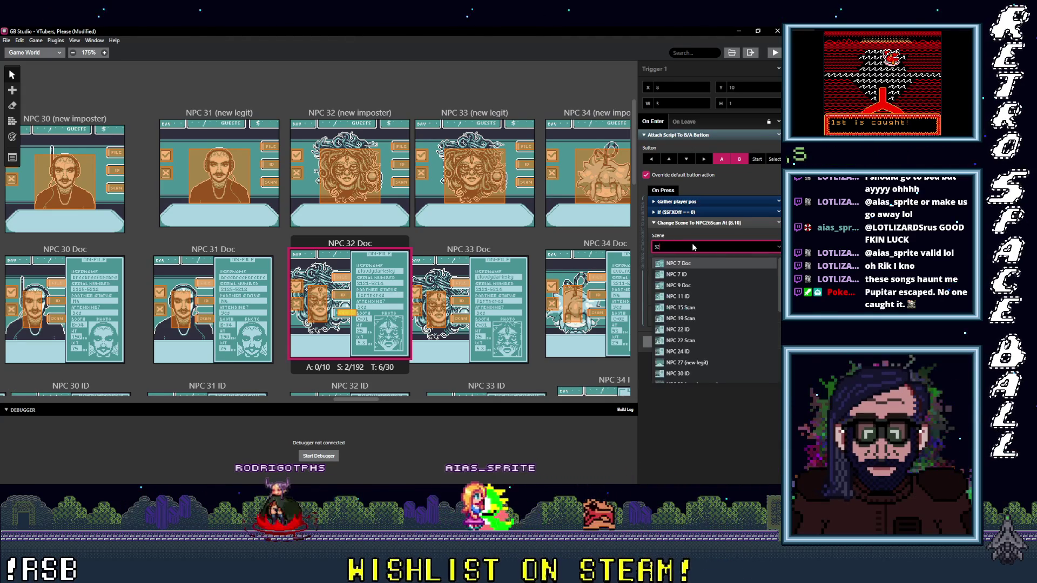
pyautogui.write('32 S')
pyautogui.press('Return')
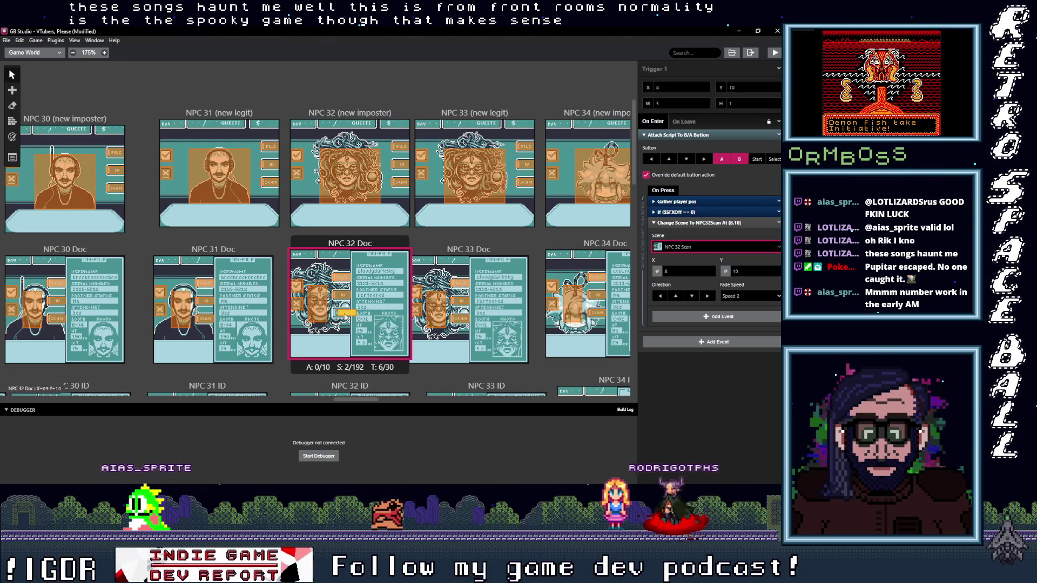
pyautogui.moveTo(341, 315); pyautogui.dragTo(335, 315)
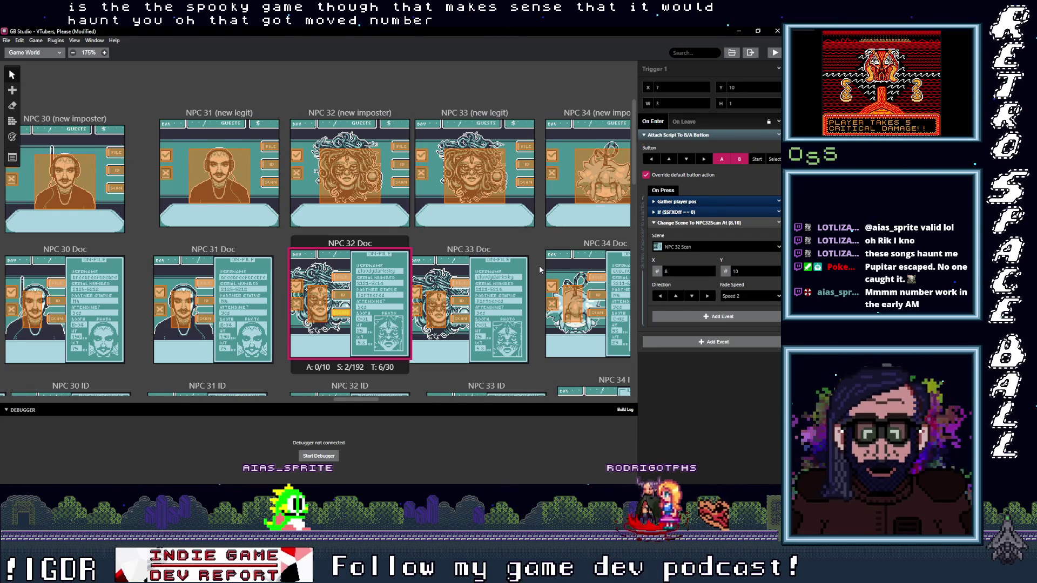
pyautogui.click(528, 152)
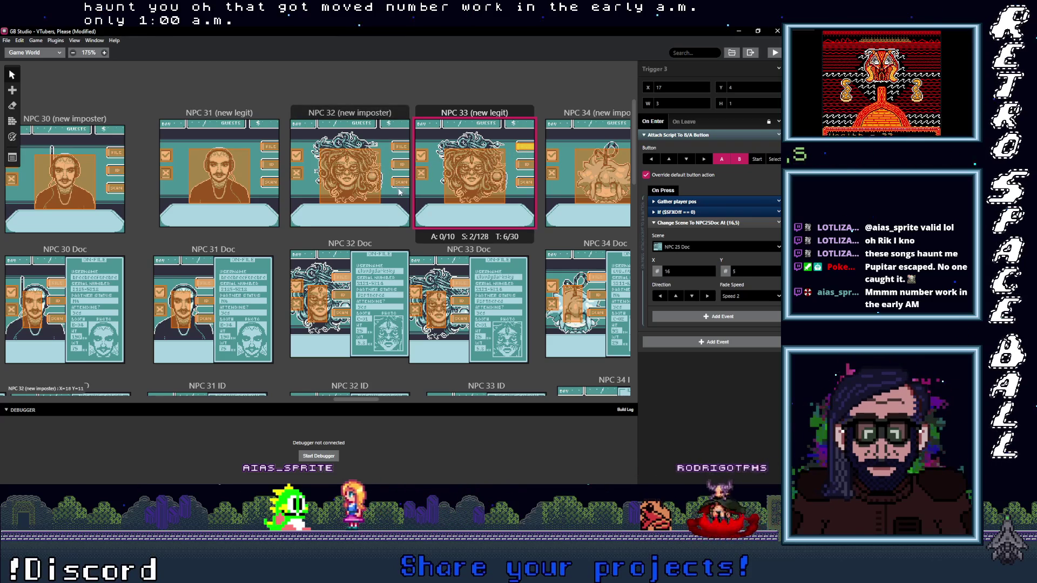
# Set NPC 33 (new legit)'s Trigger 3 to NPC 33 Doc and Trigger 4 to NPC 33 ID.
pyautogui.click(345, 315)
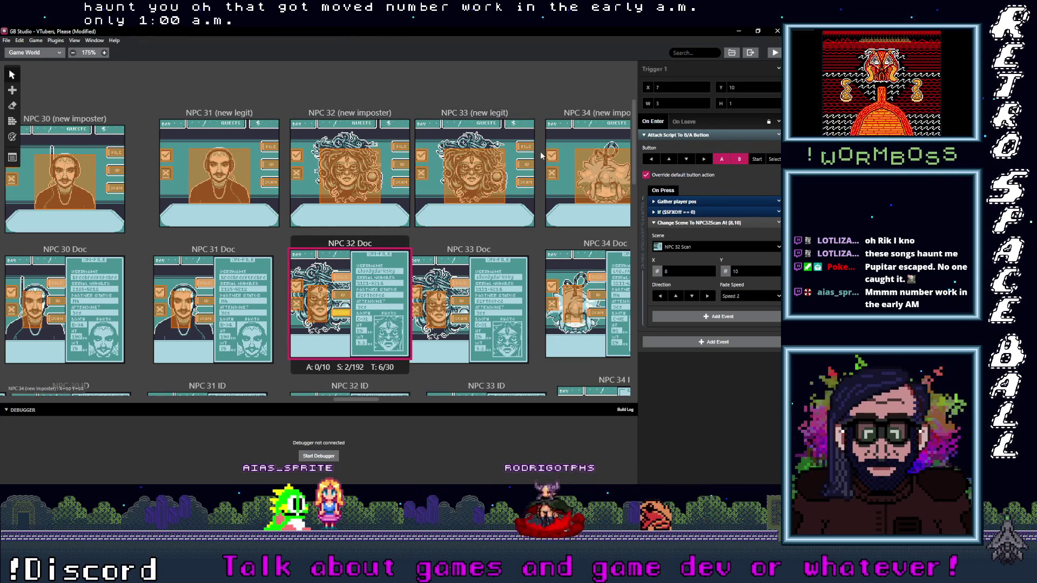
pyautogui.click(525, 147)
pyautogui.click(701, 247)
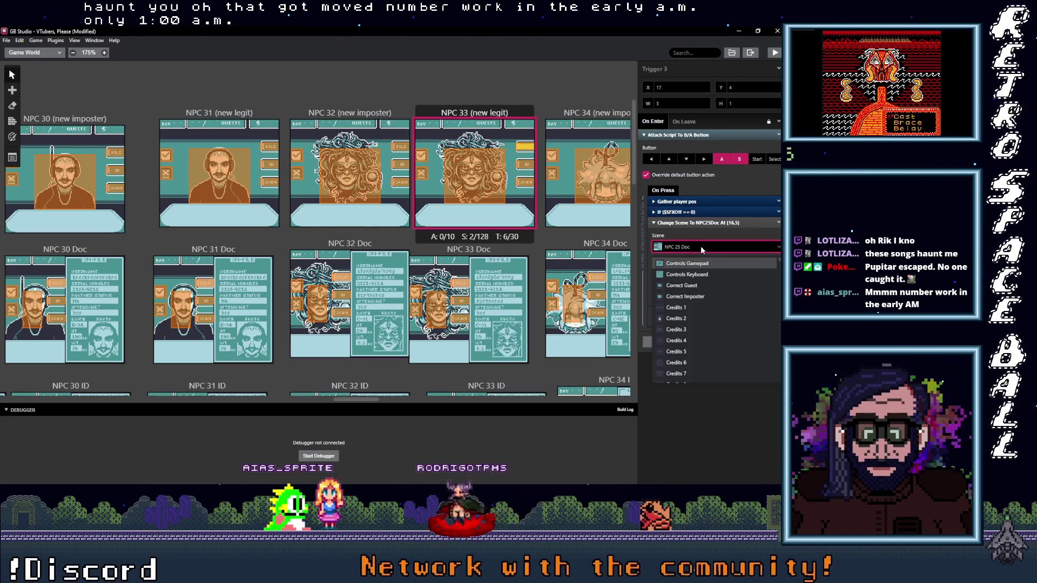
pyautogui.write('33 D')
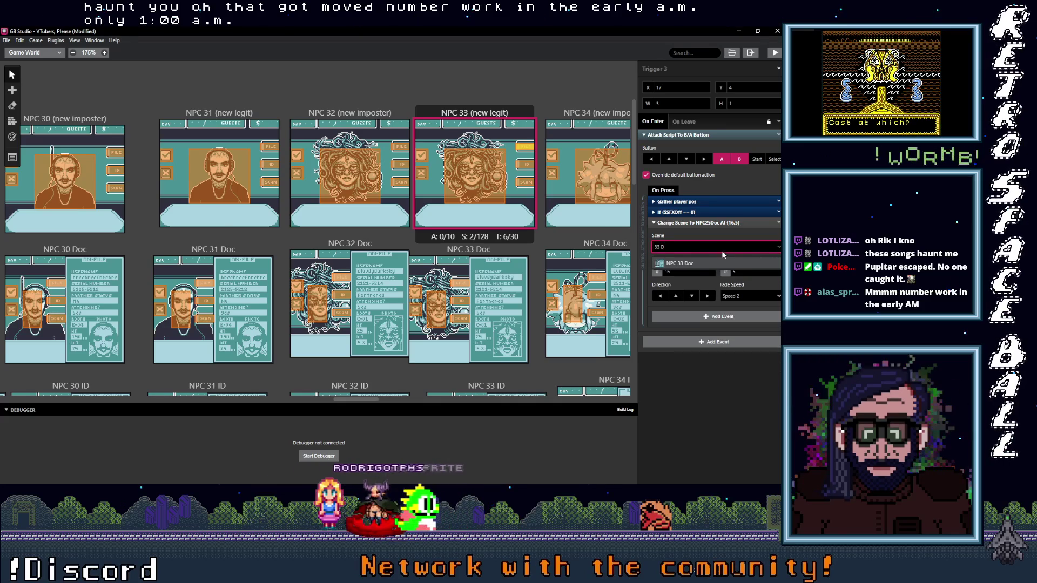
pyautogui.click(696, 264)
pyautogui.click(525, 164)
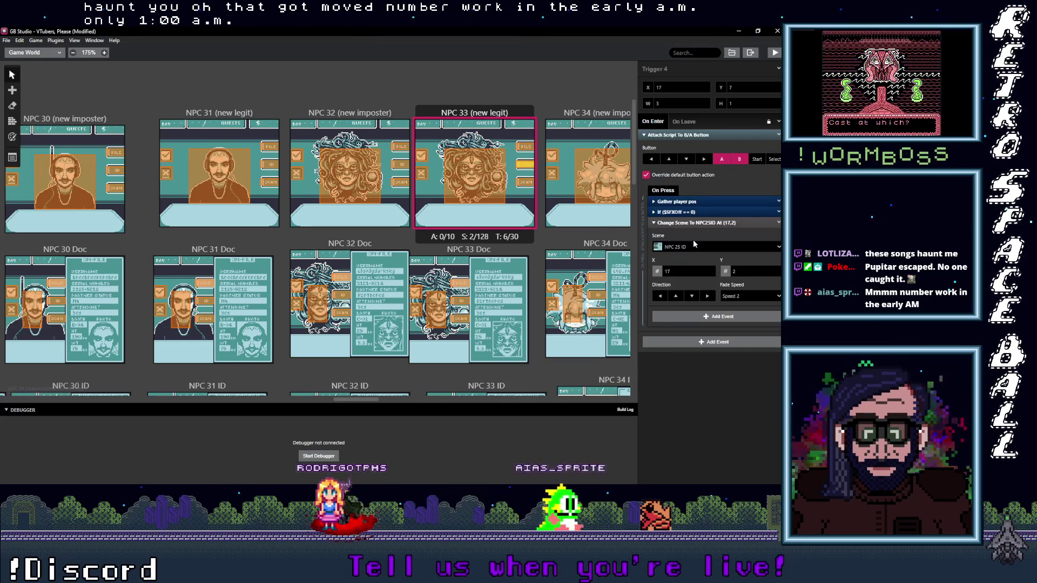
pyautogui.click(689, 245)
pyautogui.write('33 I')
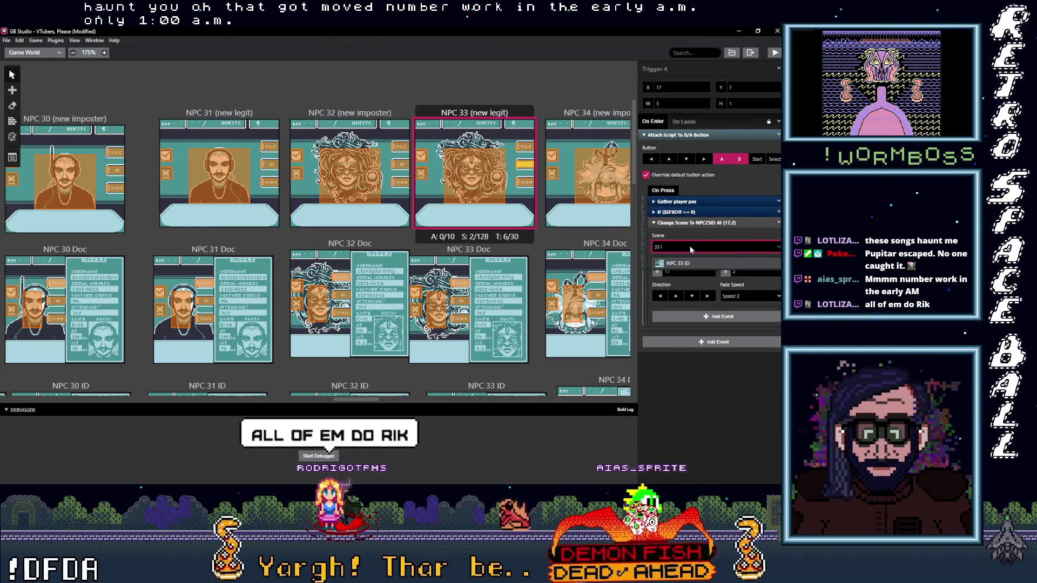
pyautogui.click(678, 285)
# Set Trigger 5 of NPC 33 (new legit) to NPC 33 Scan.
pyautogui.click(525, 182)
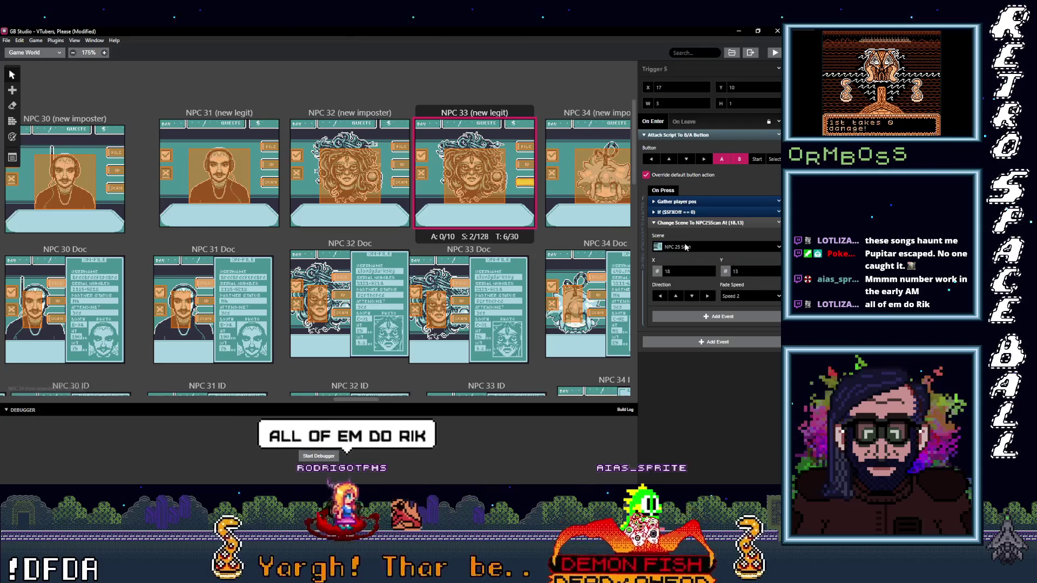
pyautogui.click(690, 247)
pyautogui.write('33')
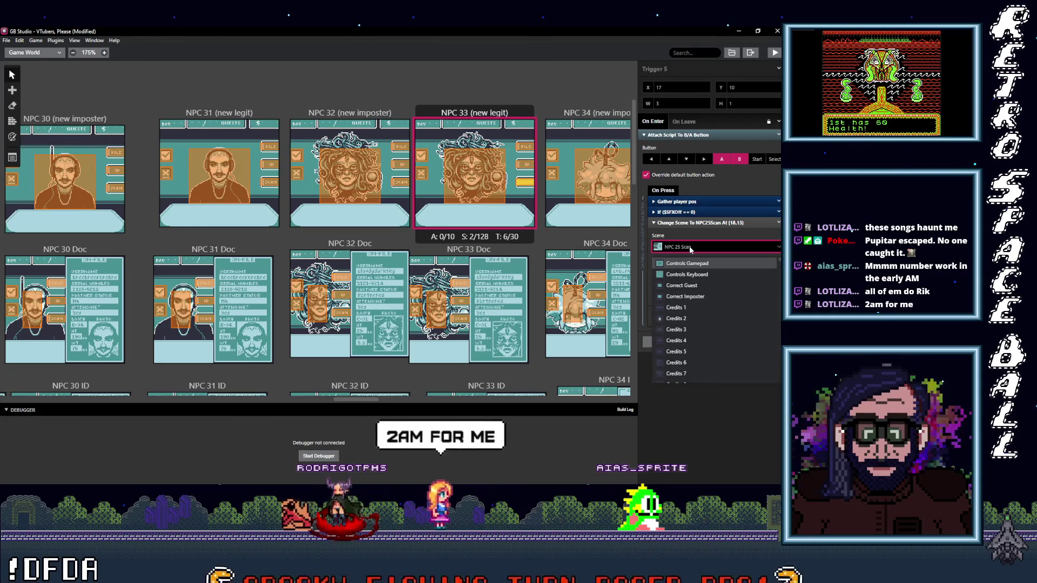
pyautogui.press('Escape')
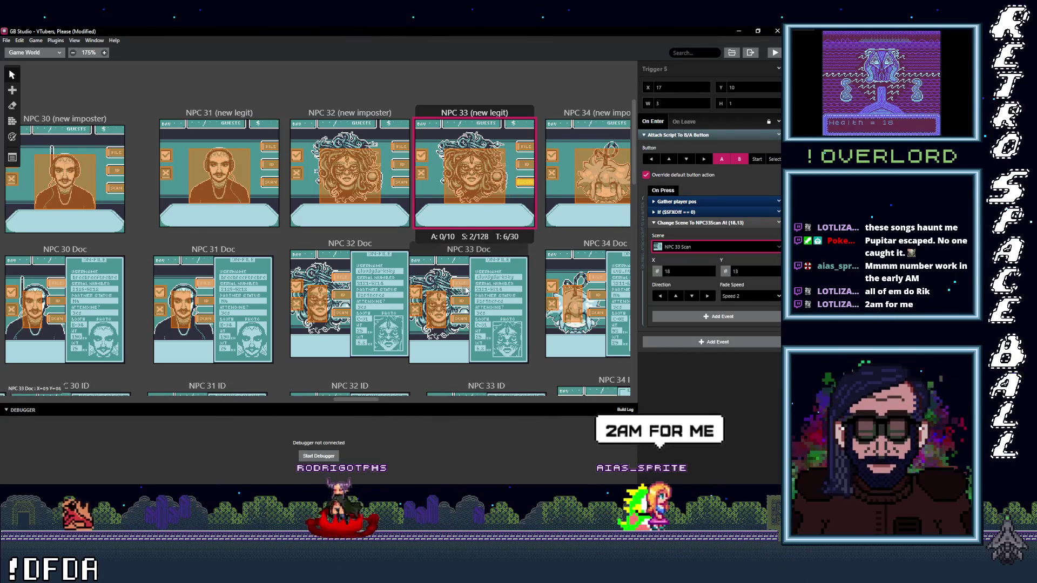
pyautogui.click(460, 282)
pyautogui.click(718, 246)
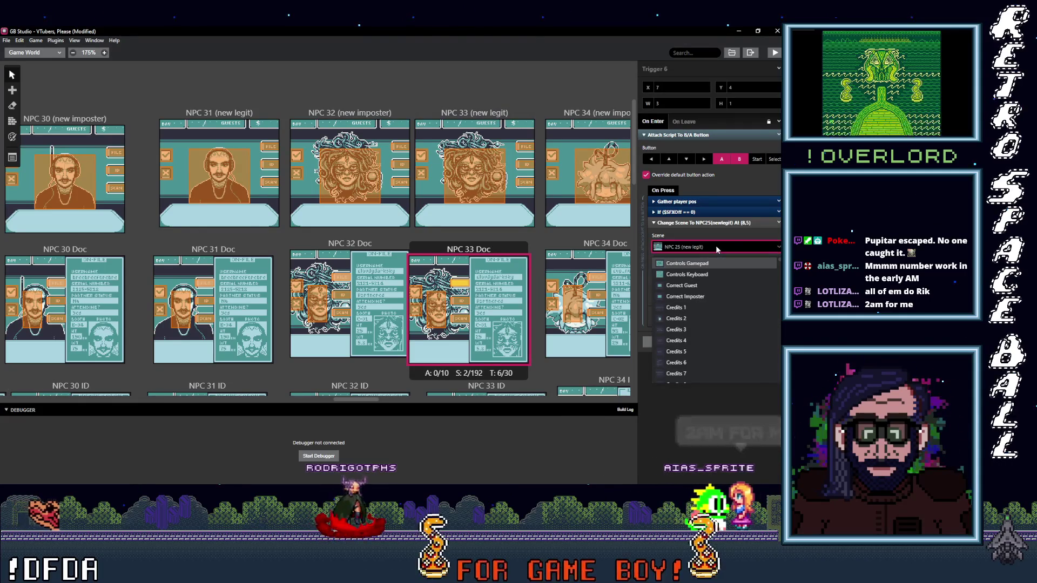
# Retarget NPC 33 Doc's Triggers 6 and 2 via '33 (' search, and Trigger 1 to NPC 33 Scan.
pyautogui.write('33 (')
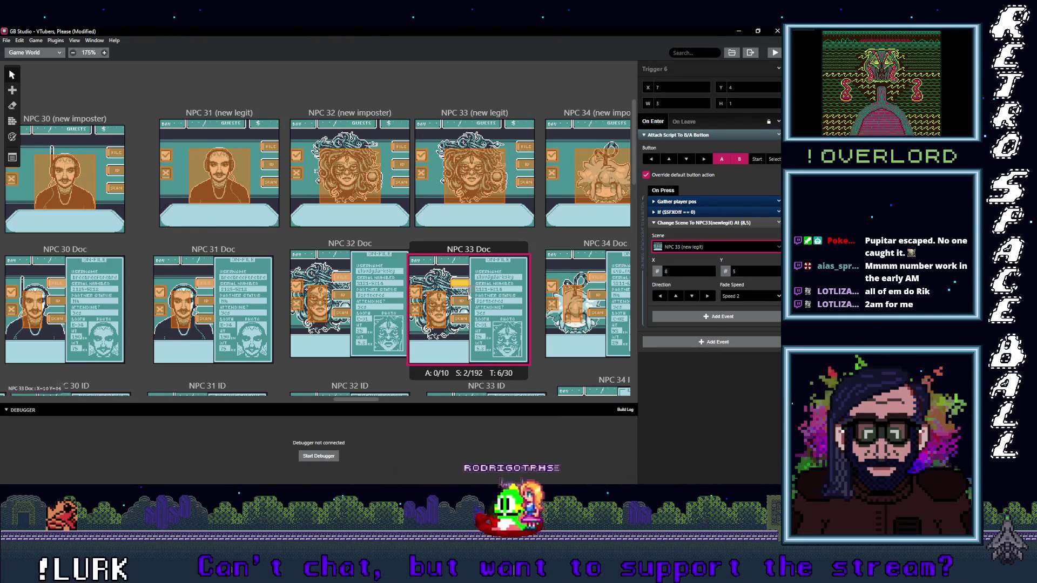
pyautogui.click(462, 302)
pyautogui.click(694, 249)
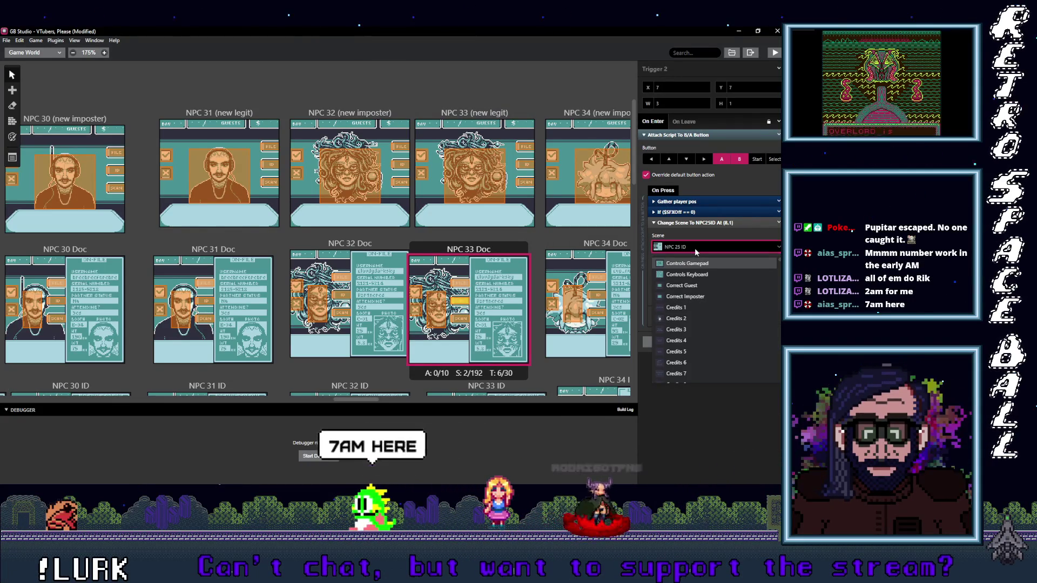
pyautogui.write('33 (')
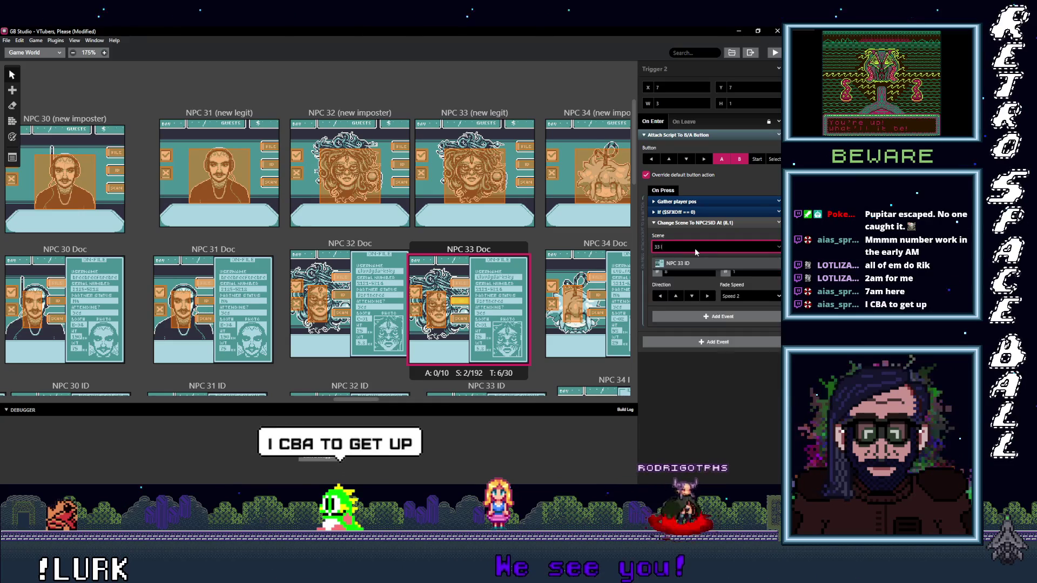
pyautogui.click(478, 333)
pyautogui.click(714, 247)
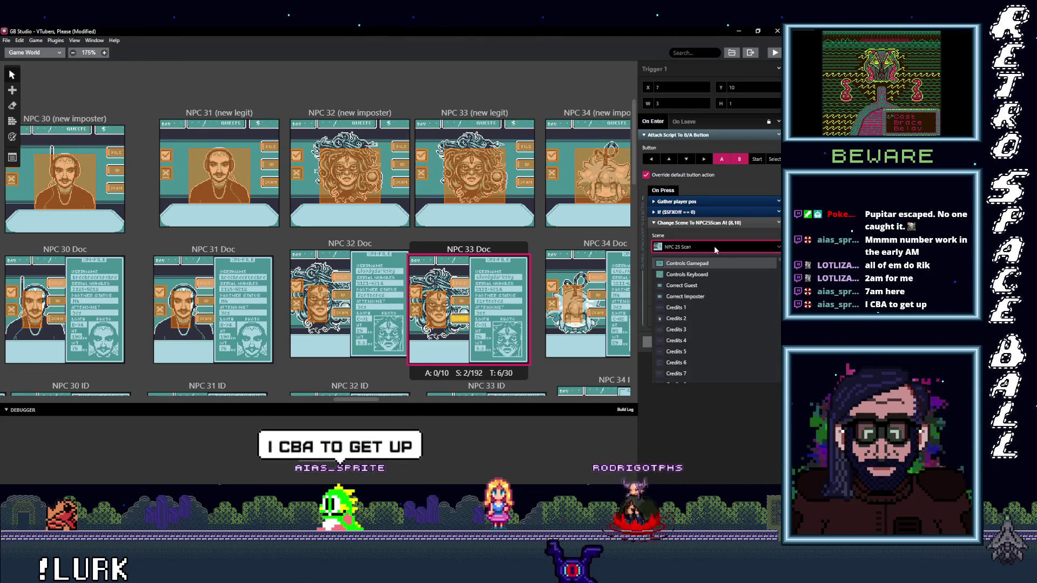
pyautogui.write('33 S')
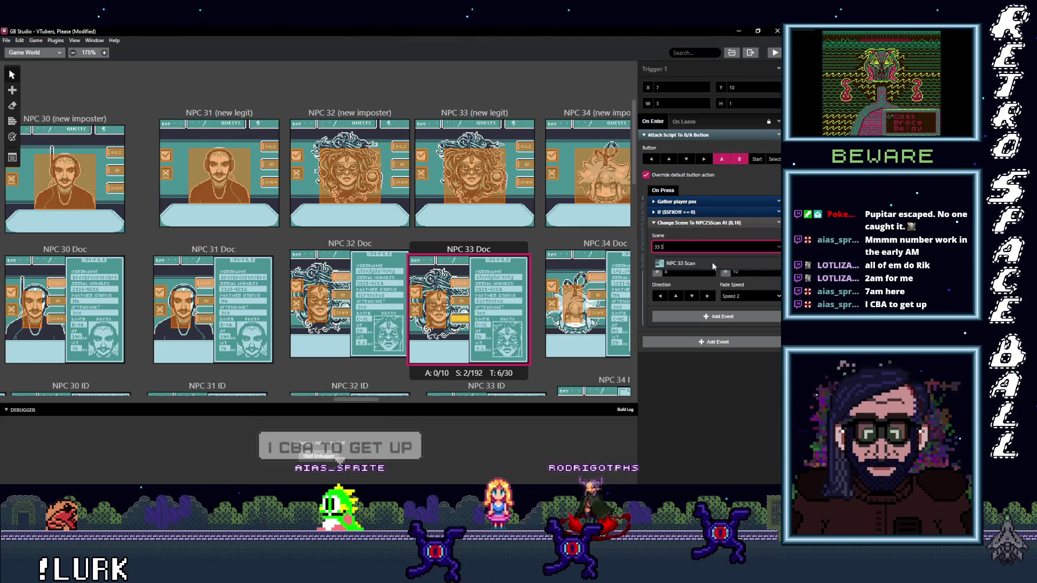
pyautogui.click(714, 264)
# Switch the trigger leading to NPC 25 over to NPC 33 (new legit).
pyautogui.click(436, 310)
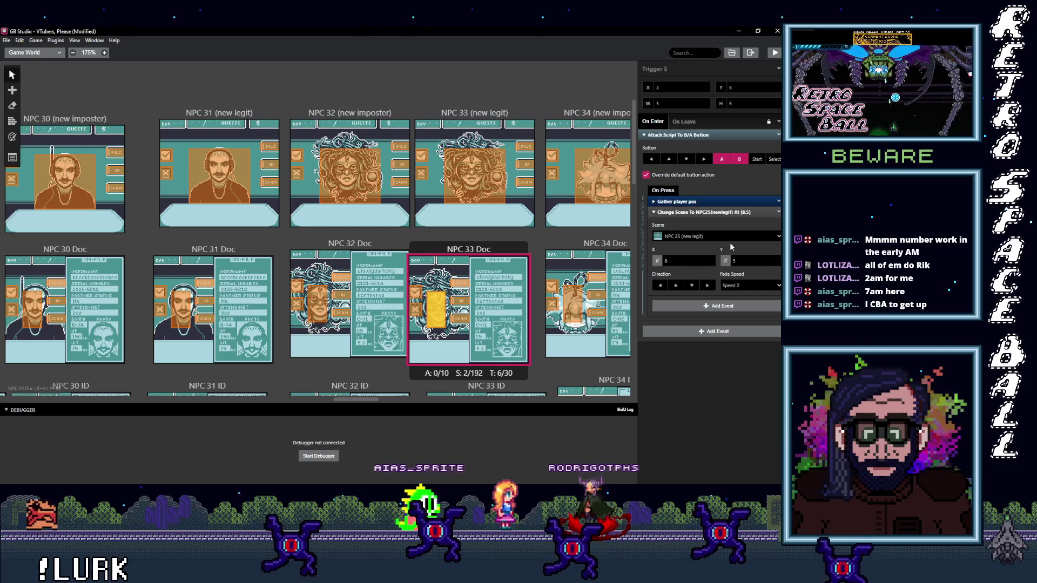
pyautogui.click(727, 238)
pyautogui.write('33')
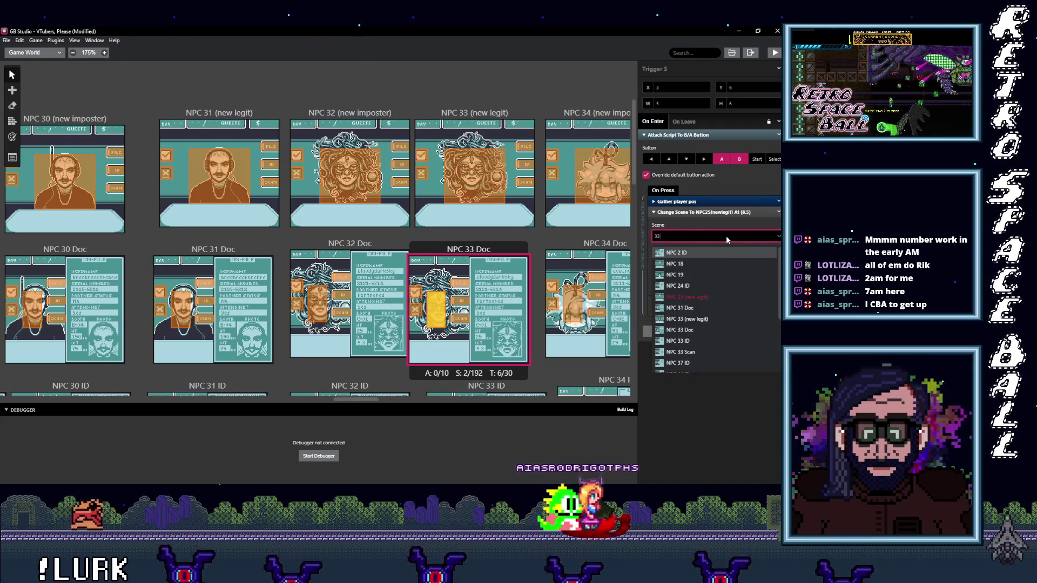
pyautogui.write(' (')
pyautogui.click(700, 252)
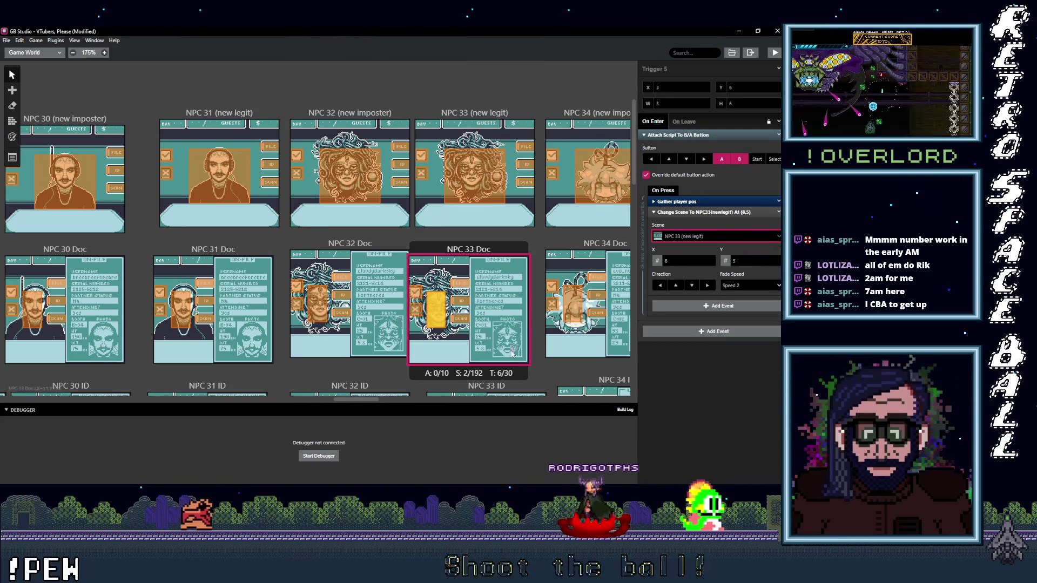
pyautogui.moveTo(359, 401); pyautogui.dragTo(381, 400)
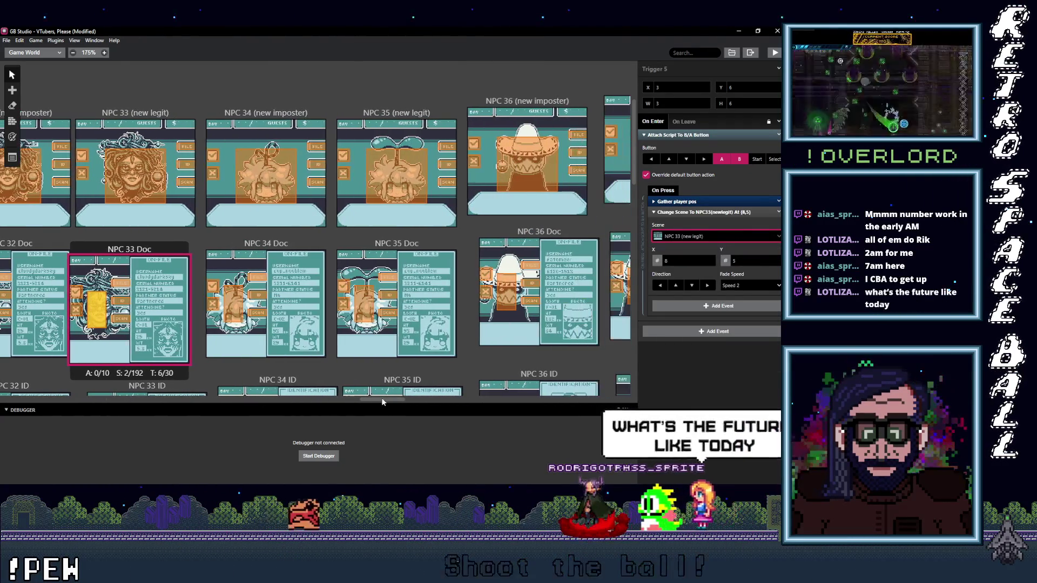
# Point NPC 34's file trigger to NPC 34 Doc and its ID trigger to NPC 34 ID.
pyautogui.click(311, 147)
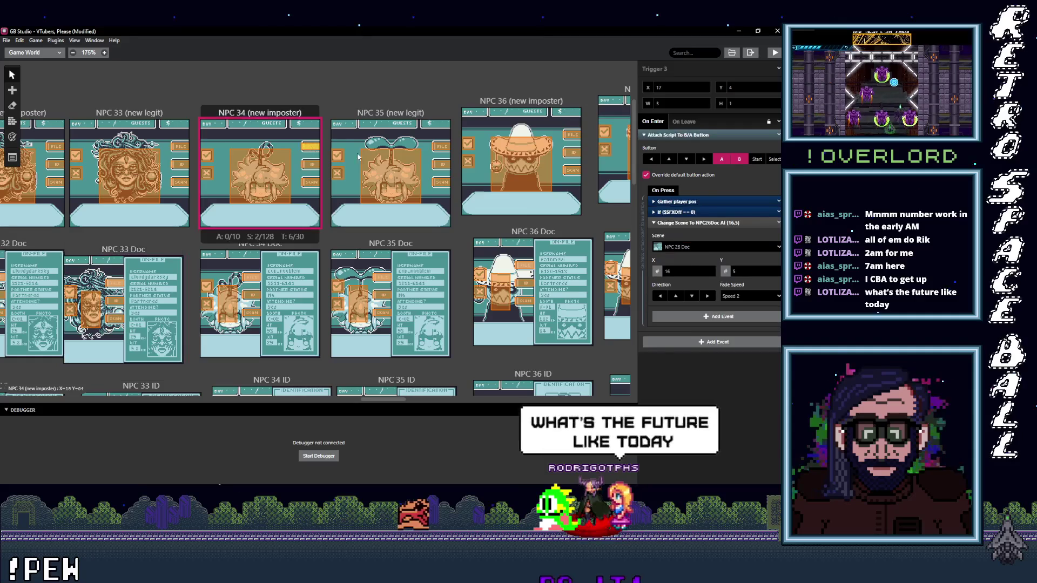
pyautogui.click(687, 247)
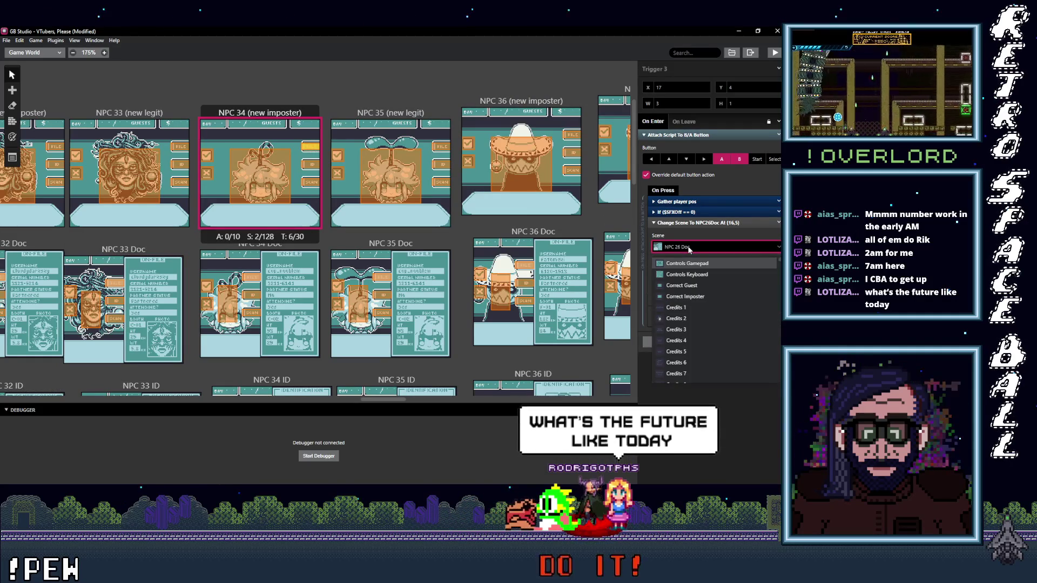
pyautogui.write('34 D')
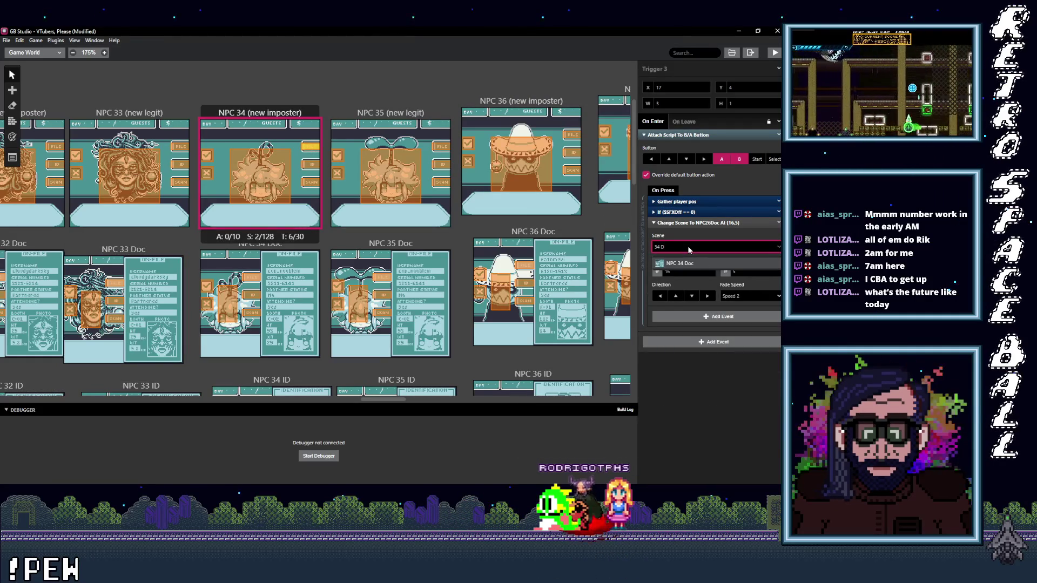
pyautogui.click(693, 263)
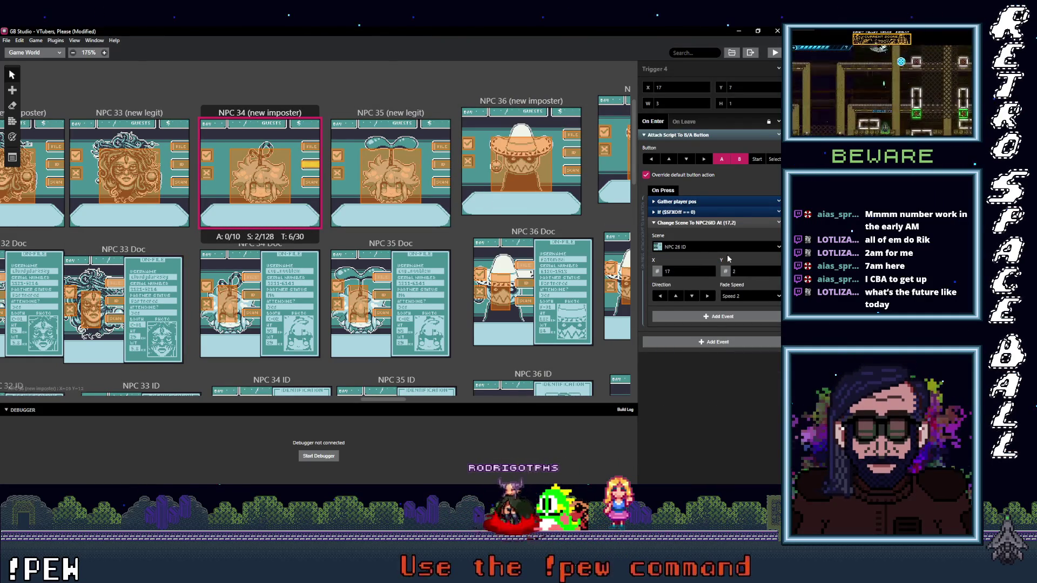
pyautogui.click(703, 248)
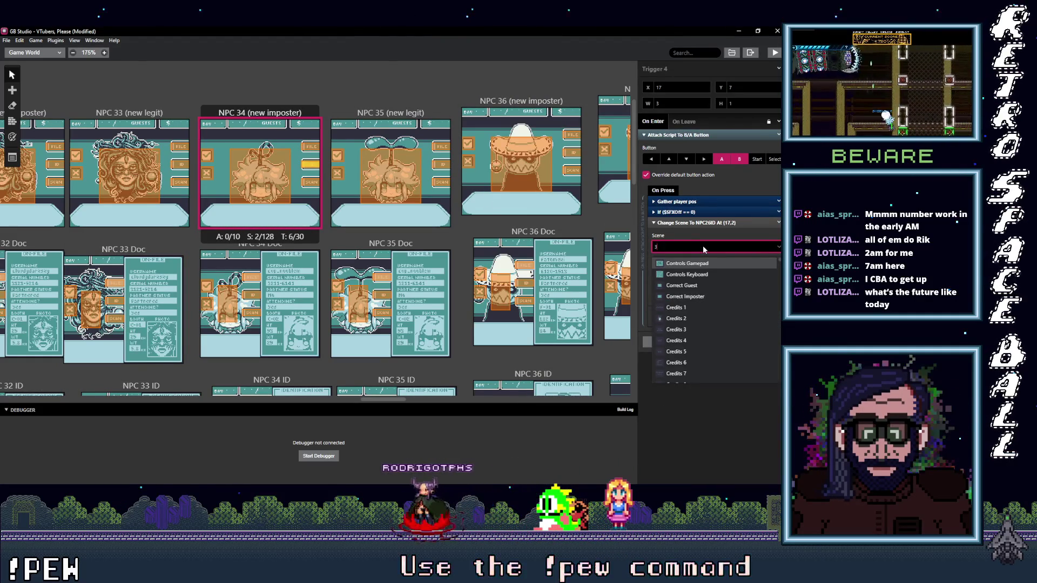
pyautogui.write('34')
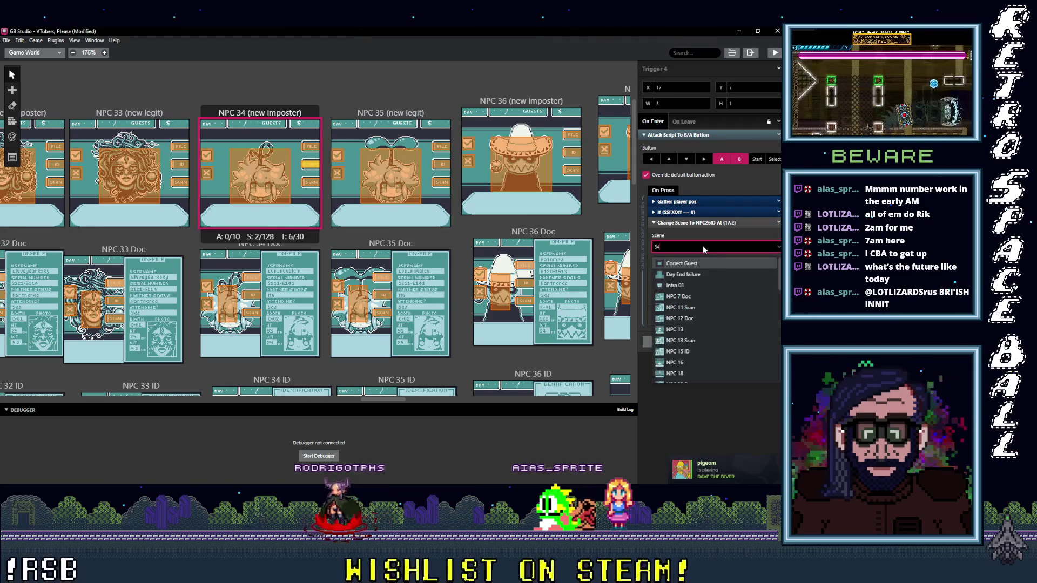
pyautogui.write(' I')
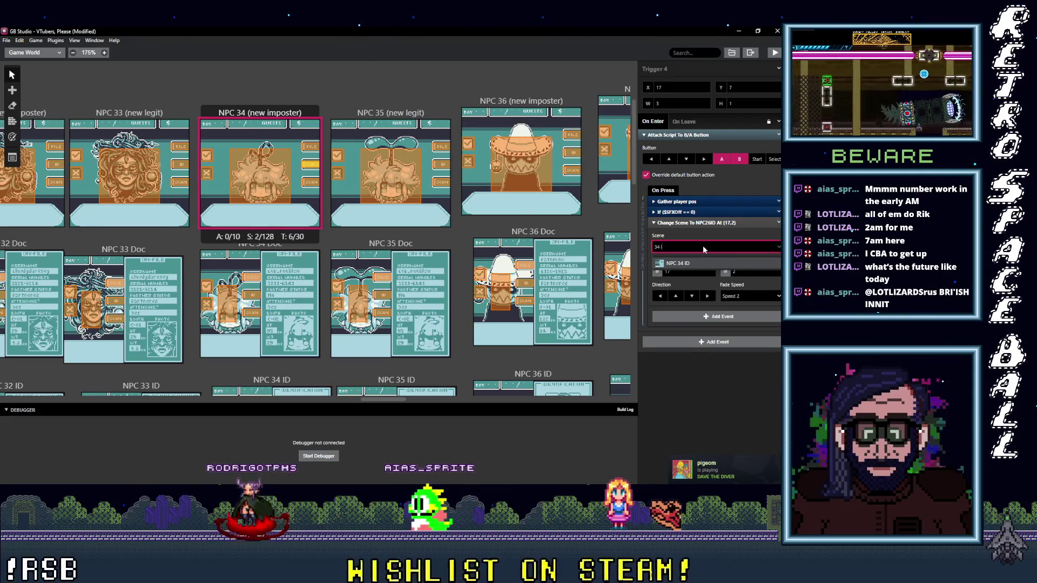
pyautogui.click(677, 263)
# Set the NPC 34 scan trigger's destination to NPC 34 Scan.
pyautogui.click(310, 147)
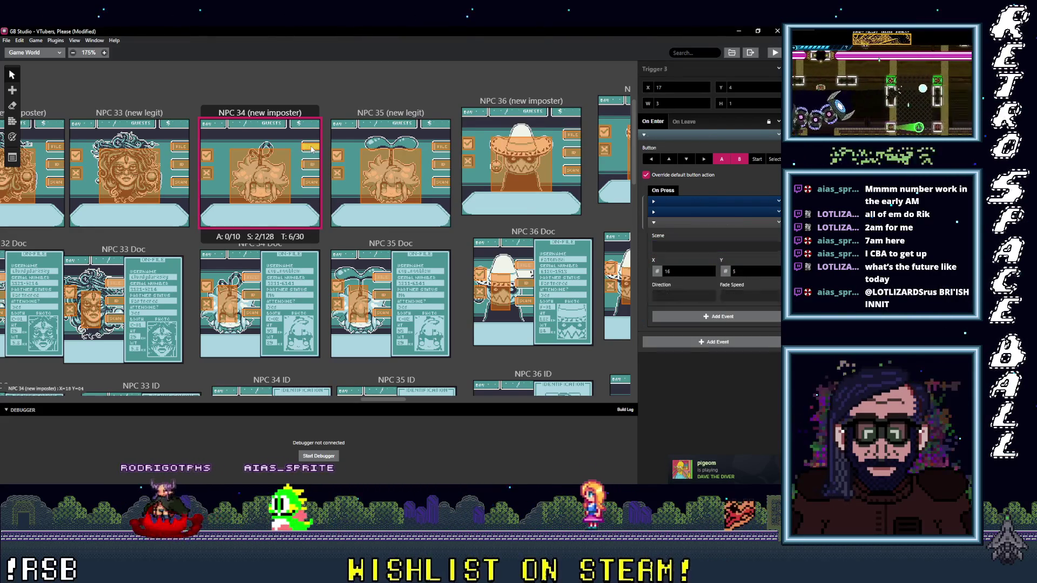
pyautogui.click(311, 164)
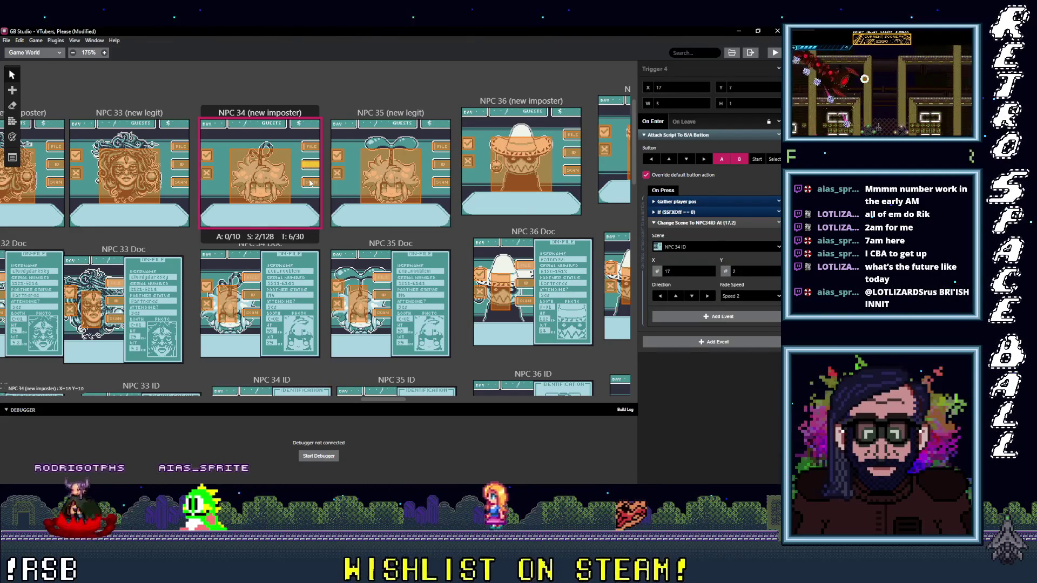
pyautogui.click(311, 184)
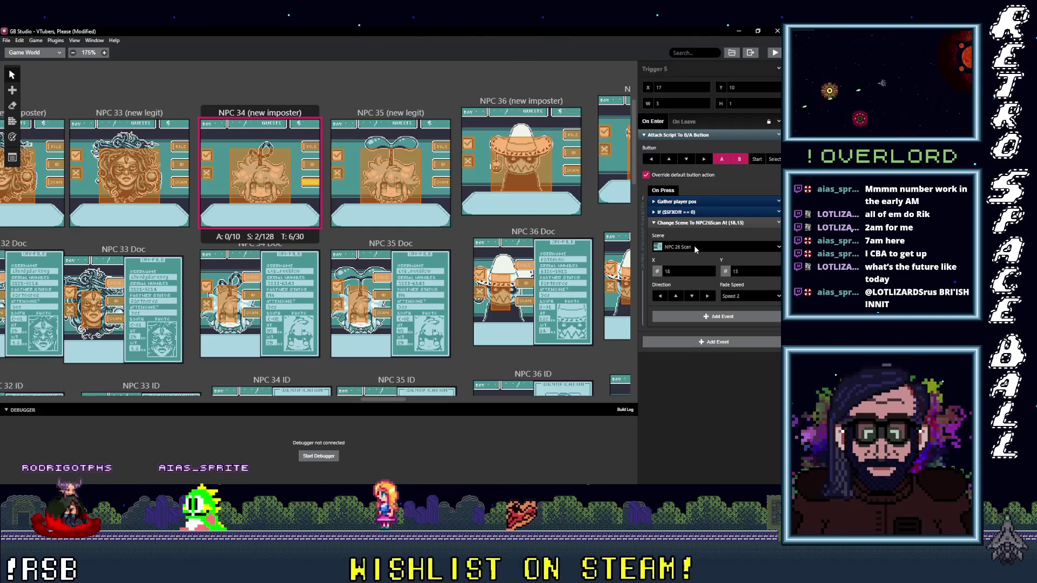
pyautogui.click(701, 248)
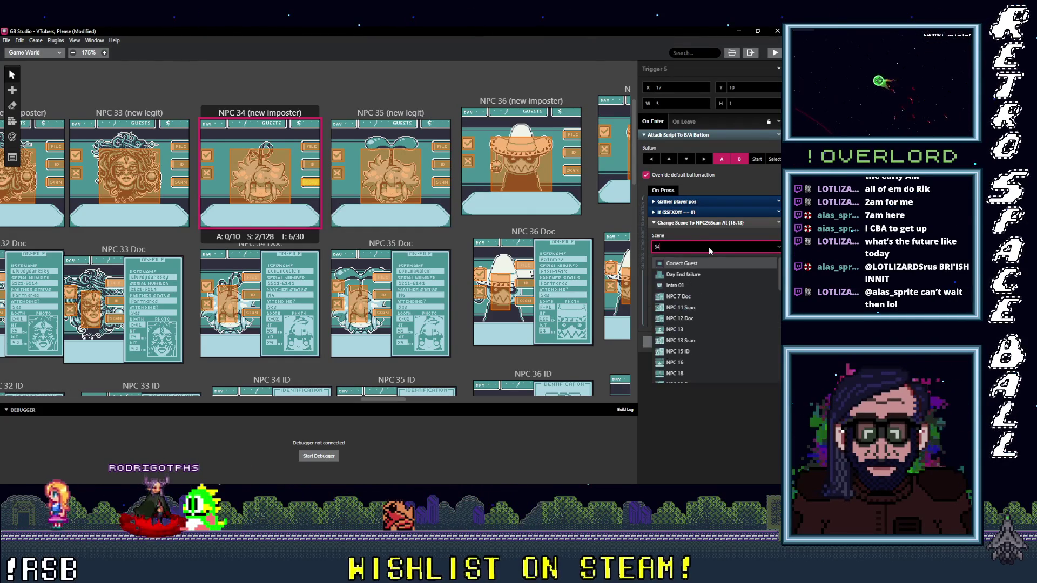
pyautogui.write('34 s')
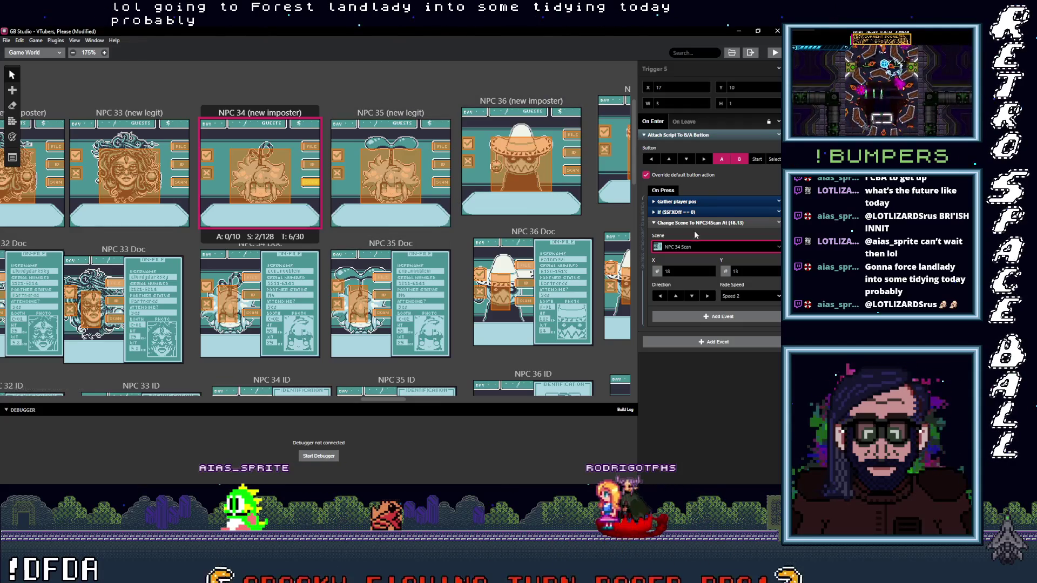
pyautogui.click(256, 278)
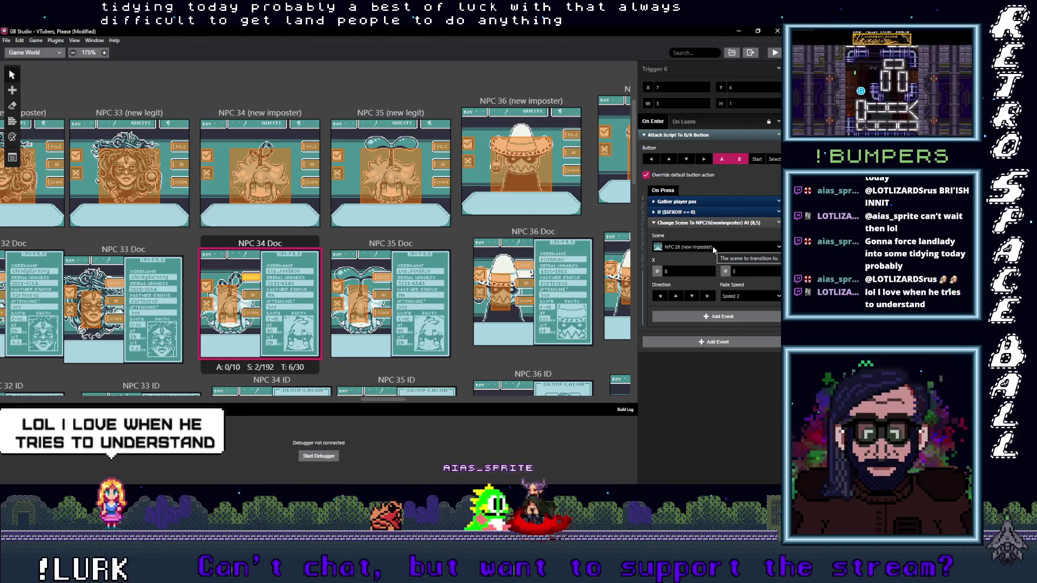
# Point the first NPC 34 Doc trigger to NPC 34 (new imposter) and the ID trigger to NPC 34 ID.
pyautogui.click(712, 247)
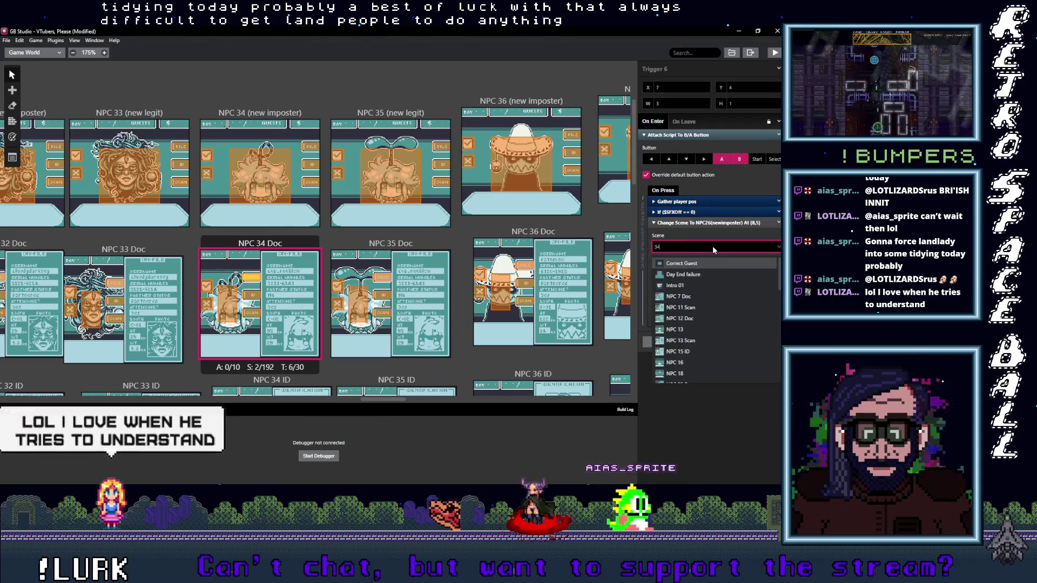
pyautogui.write('34')
pyautogui.press('BackSpace')
pyautogui.write('(')
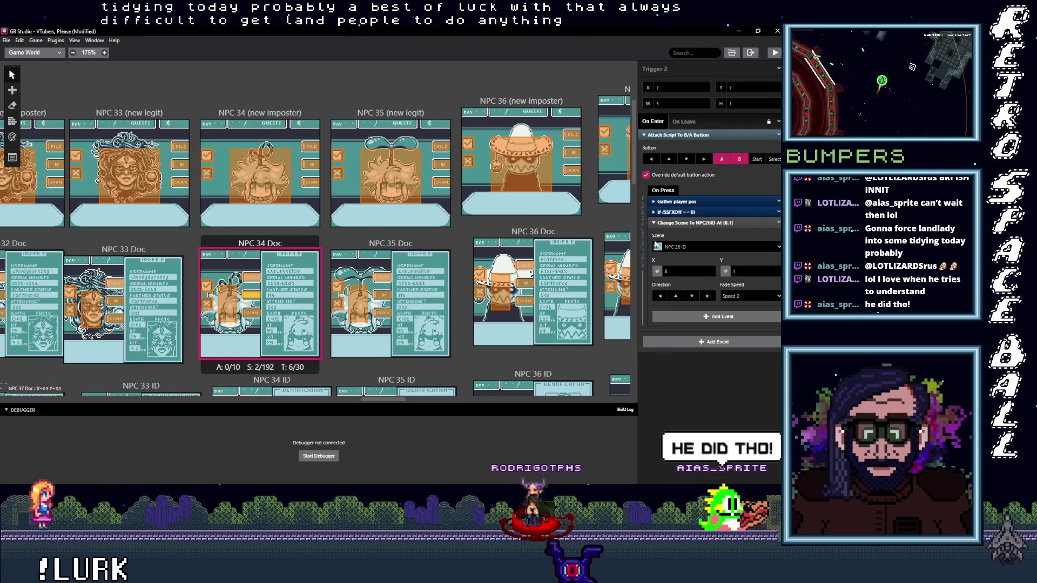
pyautogui.click(699, 249)
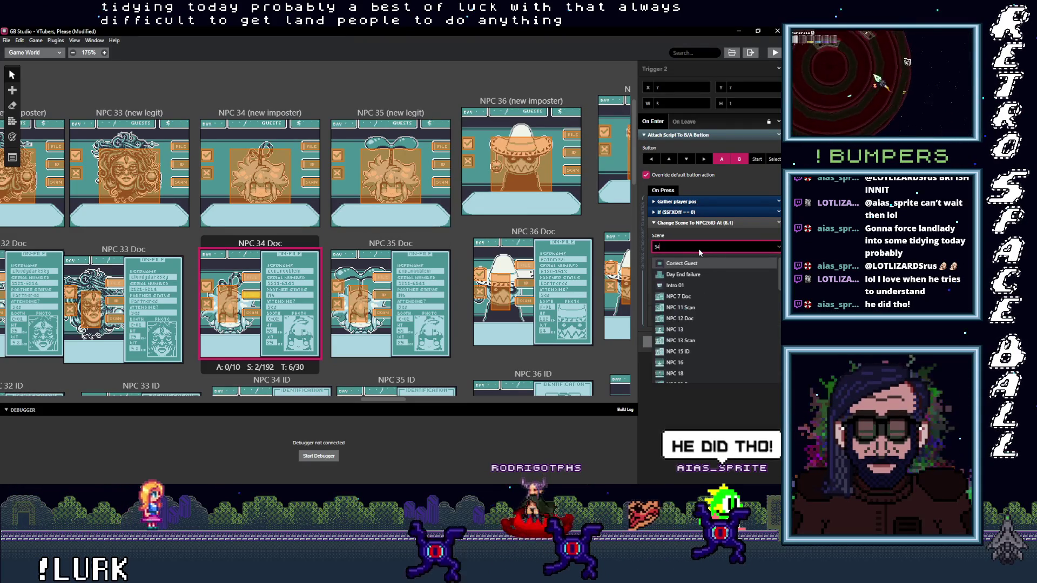
pyautogui.write('34 I')
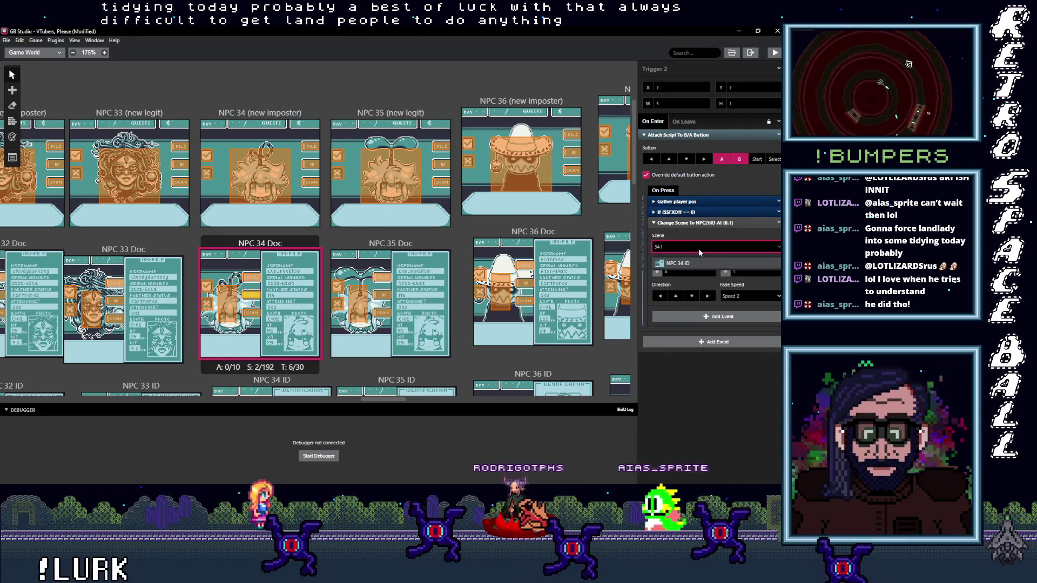
pyautogui.press('Return')
# Set the scan trigger to NPC 34 Scan and the NPC 26 trigger to NPC 34 (new imposter).
pyautogui.click(254, 312)
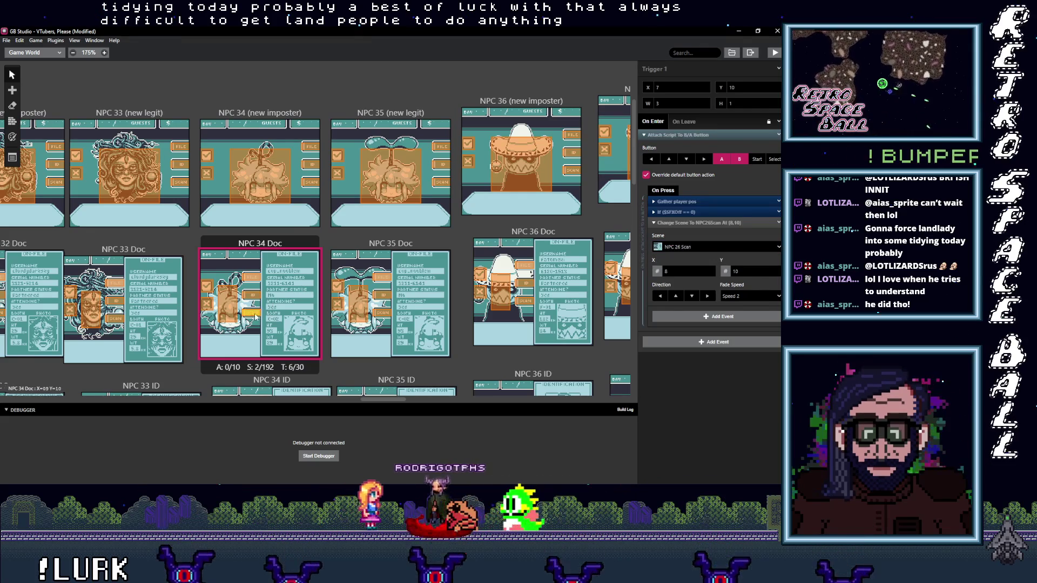
pyautogui.click(730, 248)
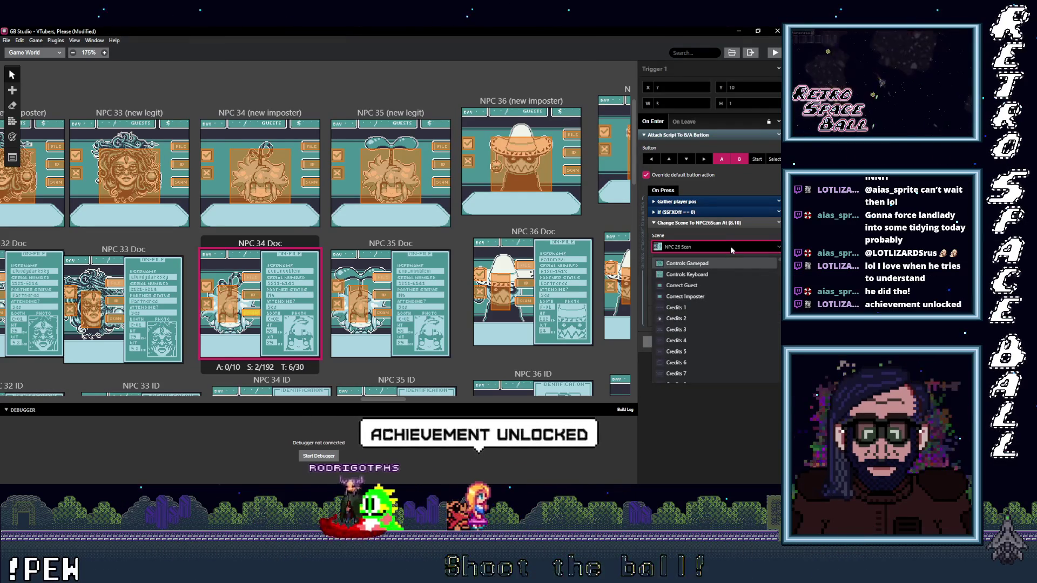
pyautogui.write('34')
pyautogui.press('Return')
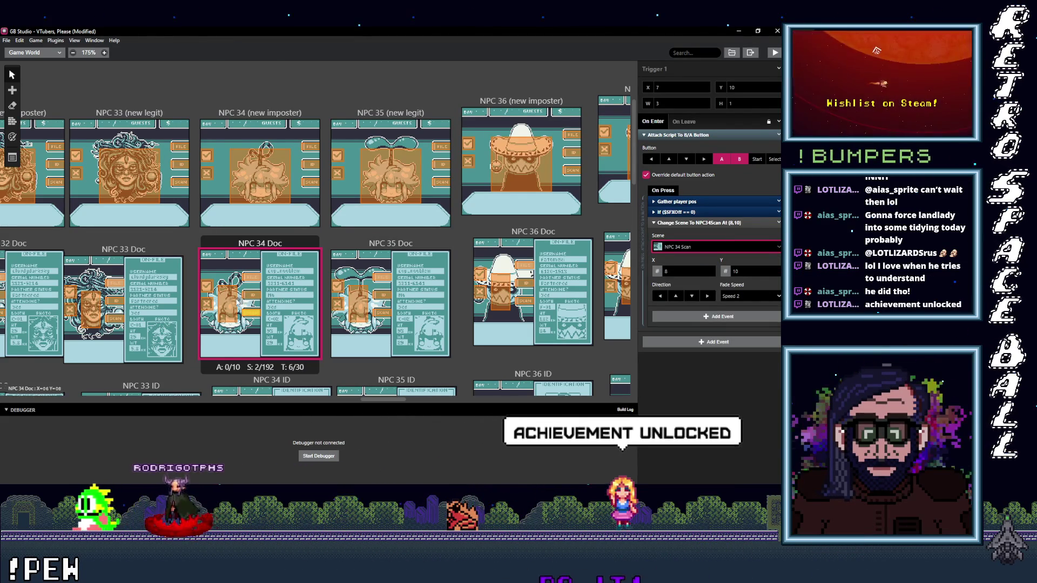
pyautogui.click(229, 304)
pyautogui.click(693, 247)
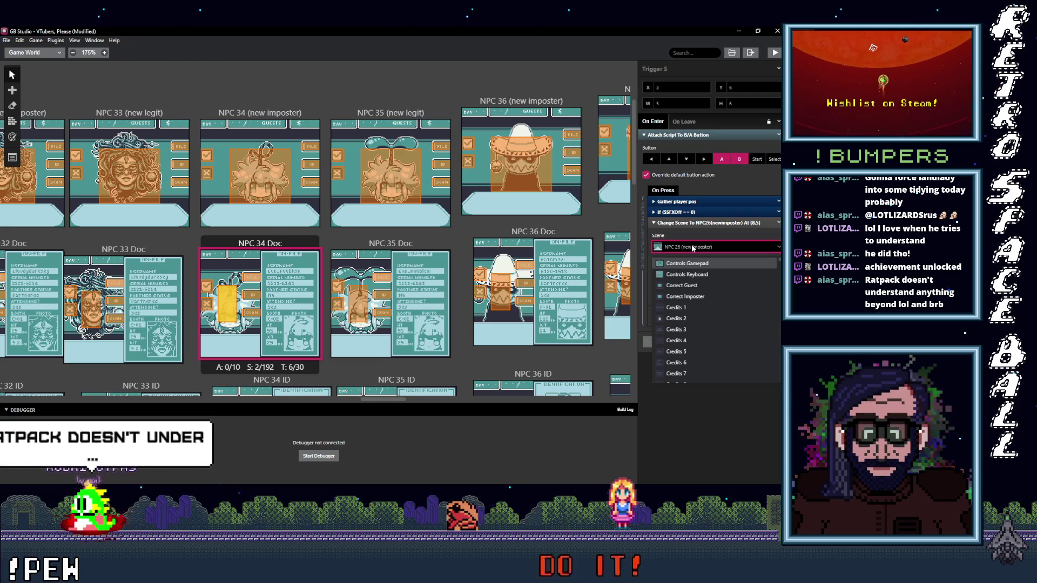
pyautogui.write('34')
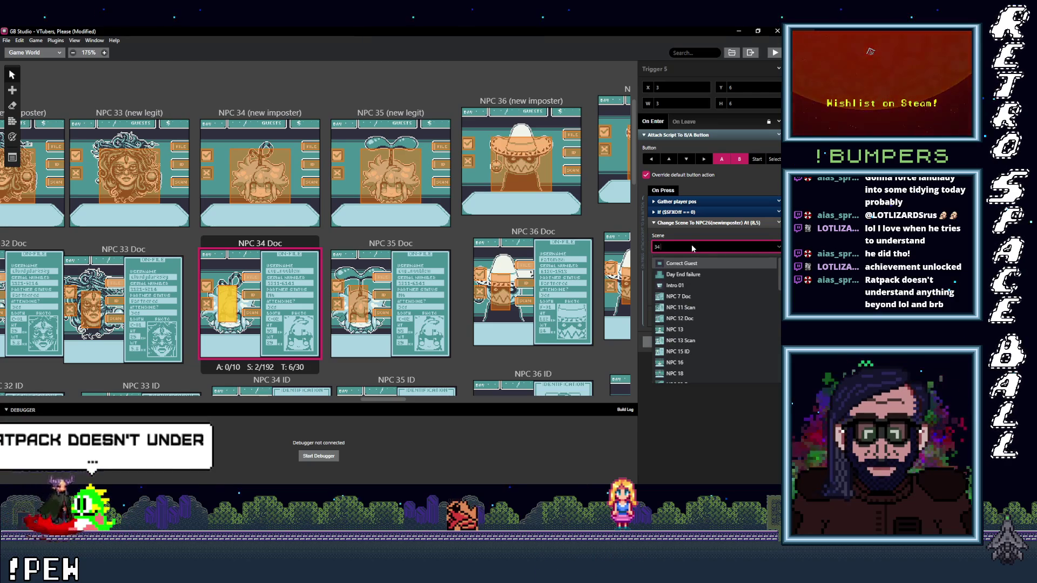
pyautogui.write(' (')
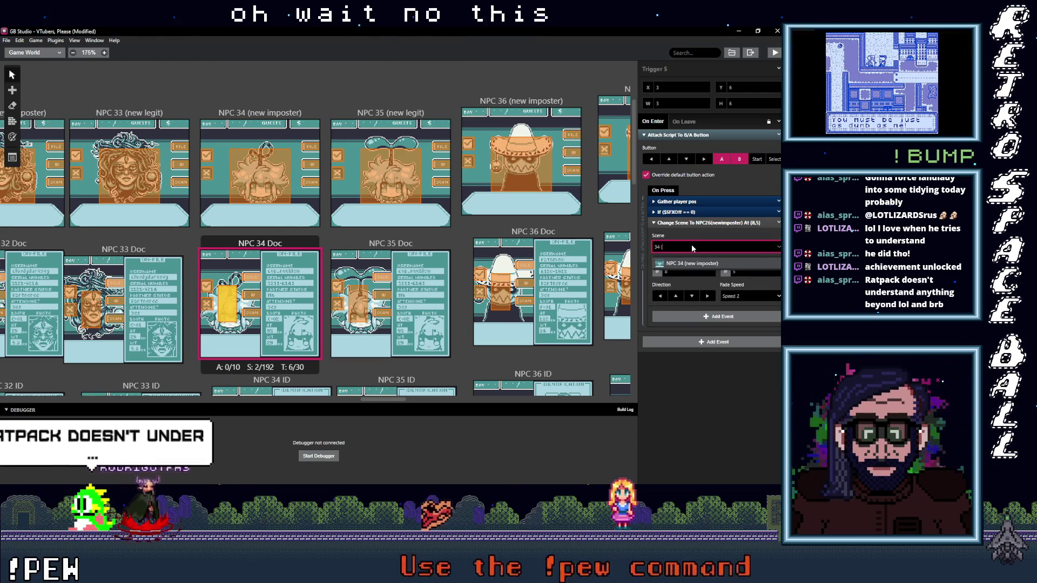
pyautogui.click(694, 263)
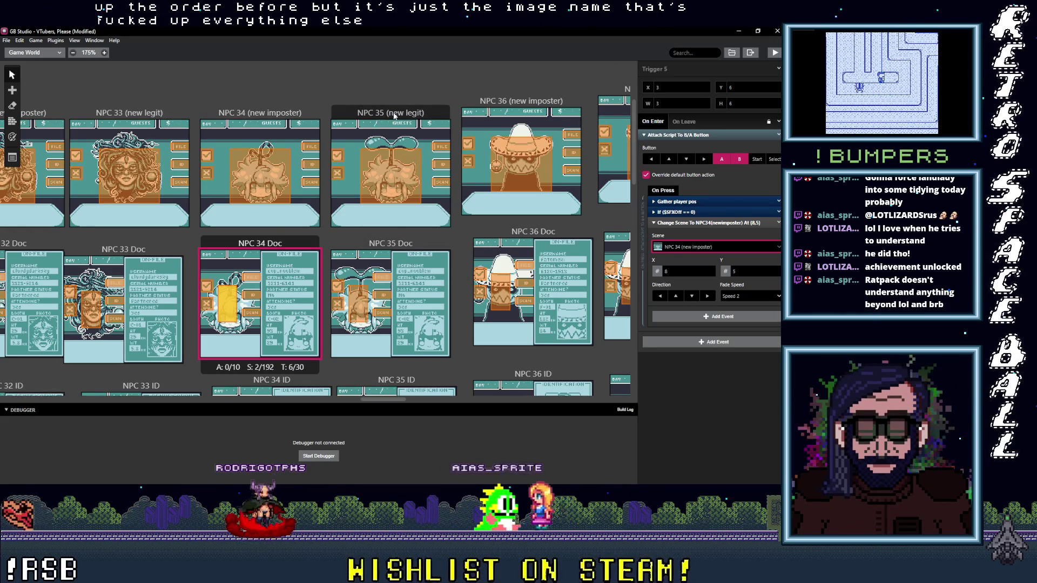
pyautogui.click(438, 164)
# Set NPC 35's Doc, ID and Scan triggers to NPC 35 Doc, NPC 35 ID and NPC 35 Scan.
pyautogui.click(440, 147)
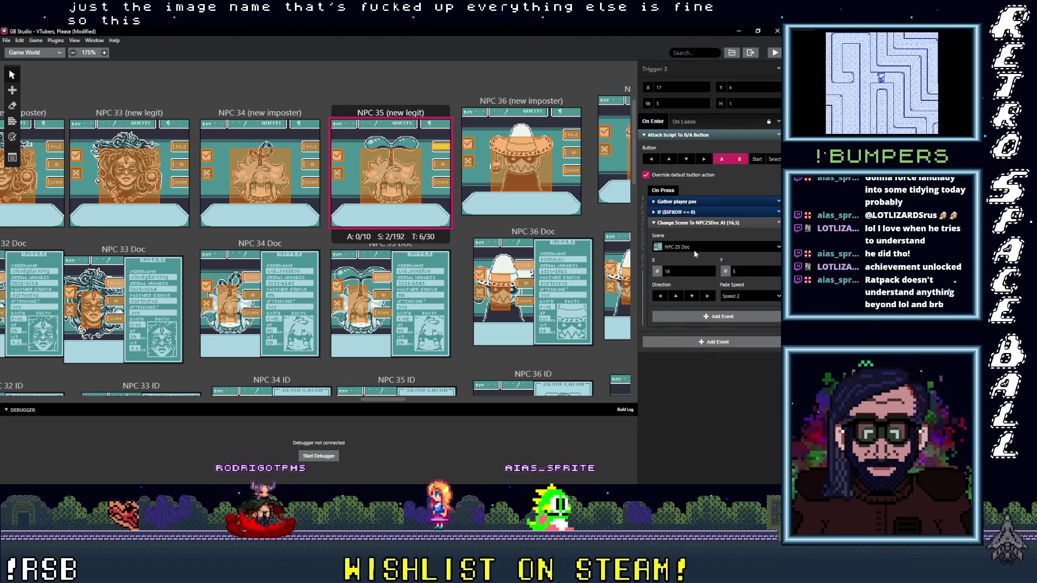
pyautogui.click(691, 247)
pyautogui.write('35 D')
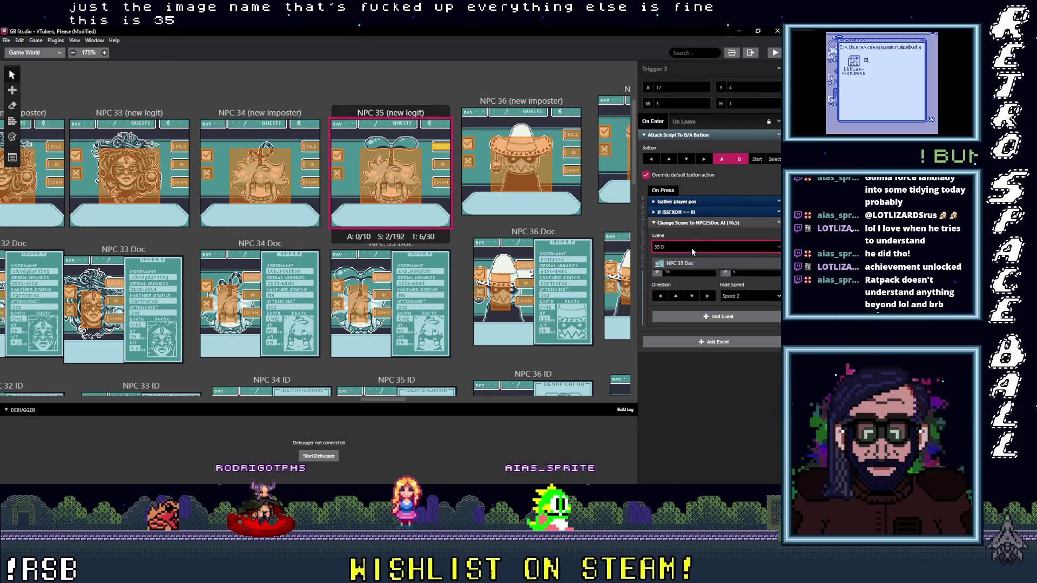
pyautogui.click(440, 164)
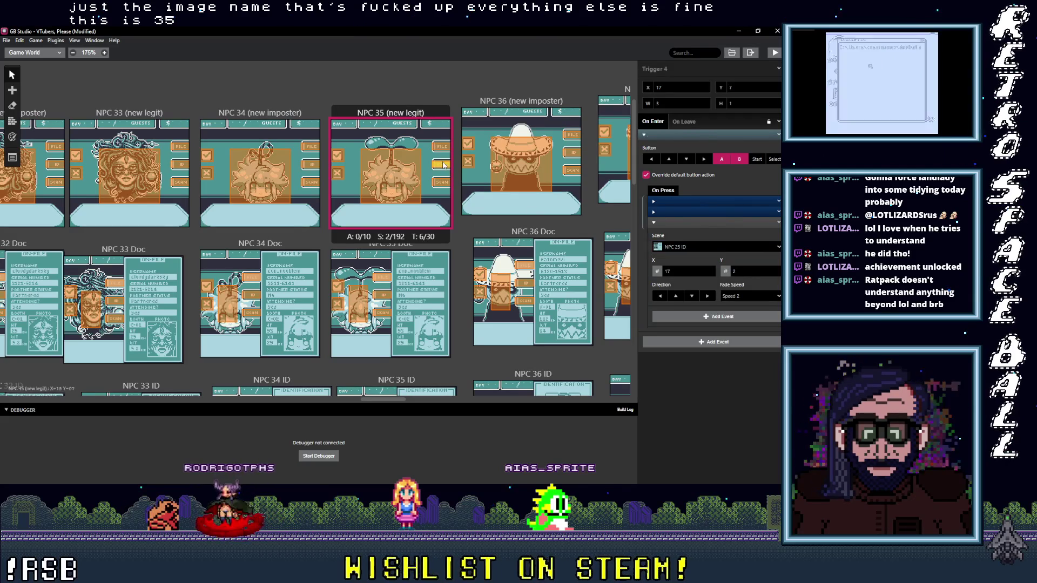
pyautogui.click(693, 248)
pyautogui.write('35')
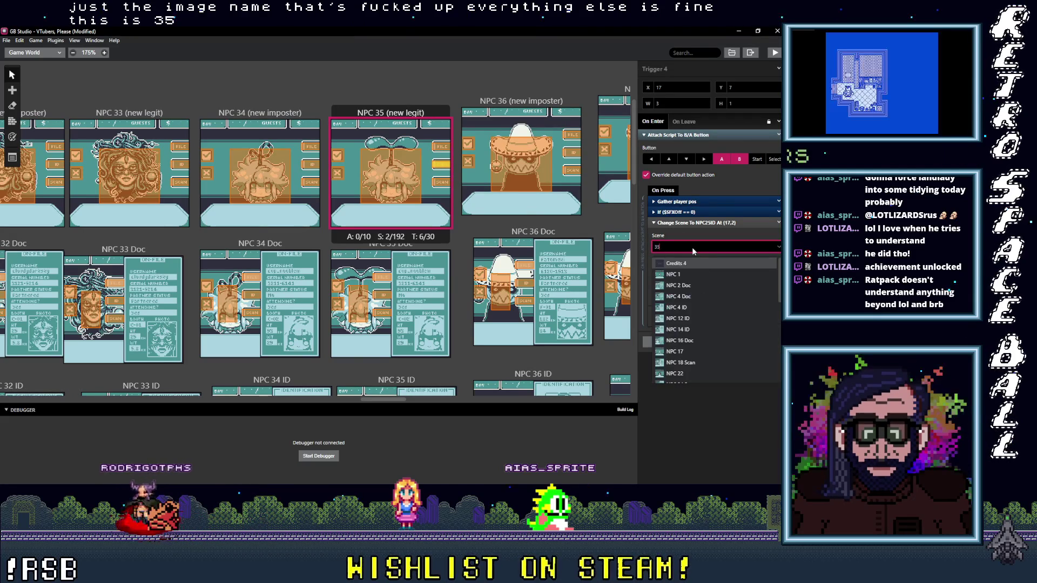
pyautogui.write(' I')
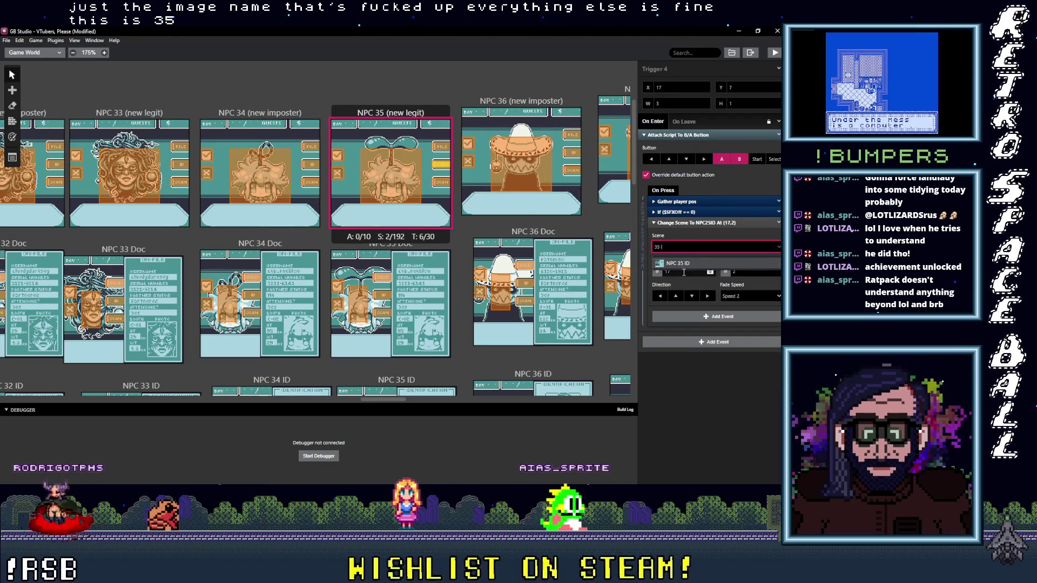
pyautogui.click(440, 182)
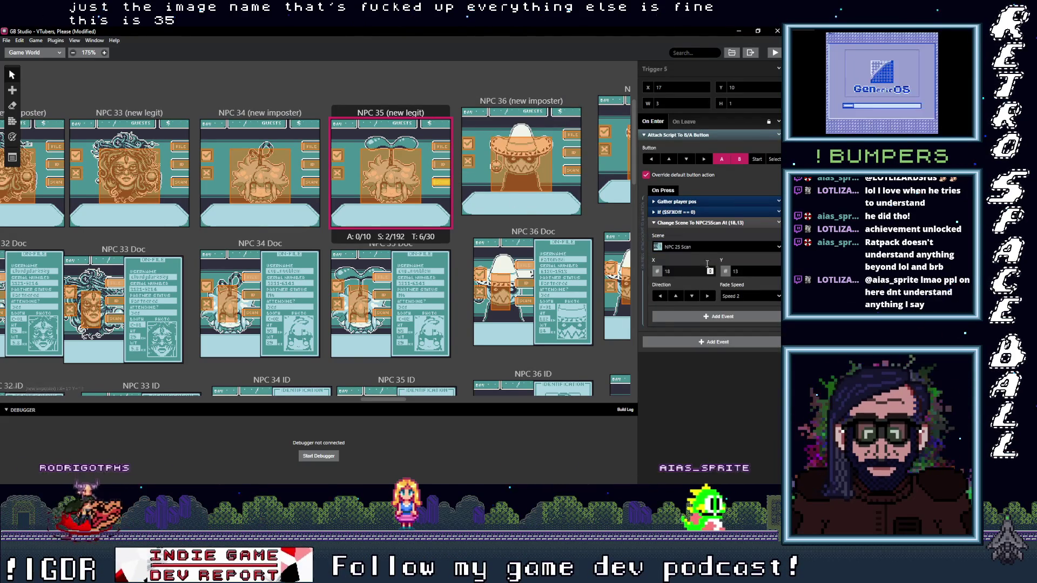
pyautogui.click(707, 249)
pyautogui.write('35 S')
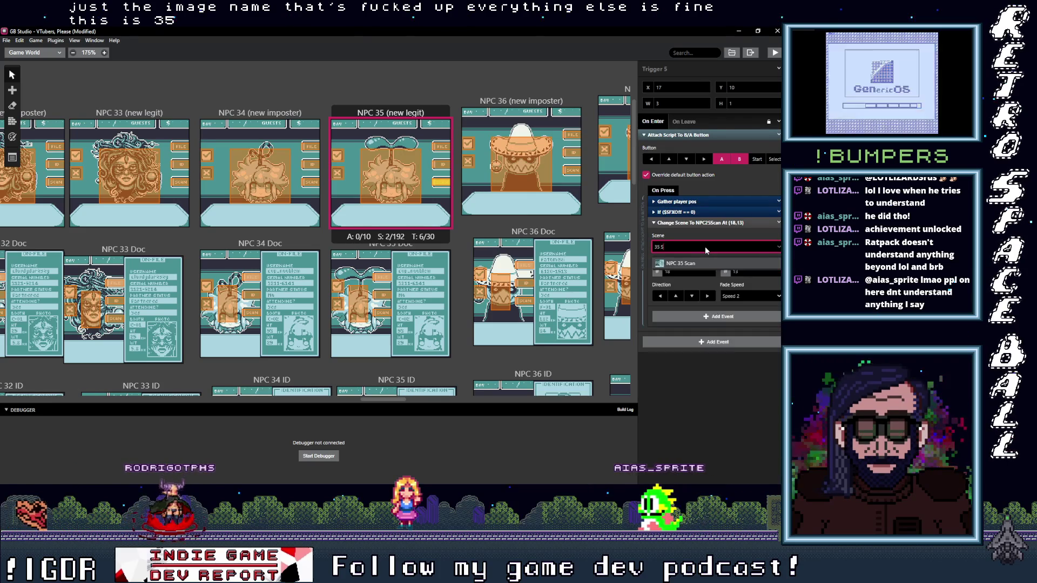
pyautogui.click(693, 263)
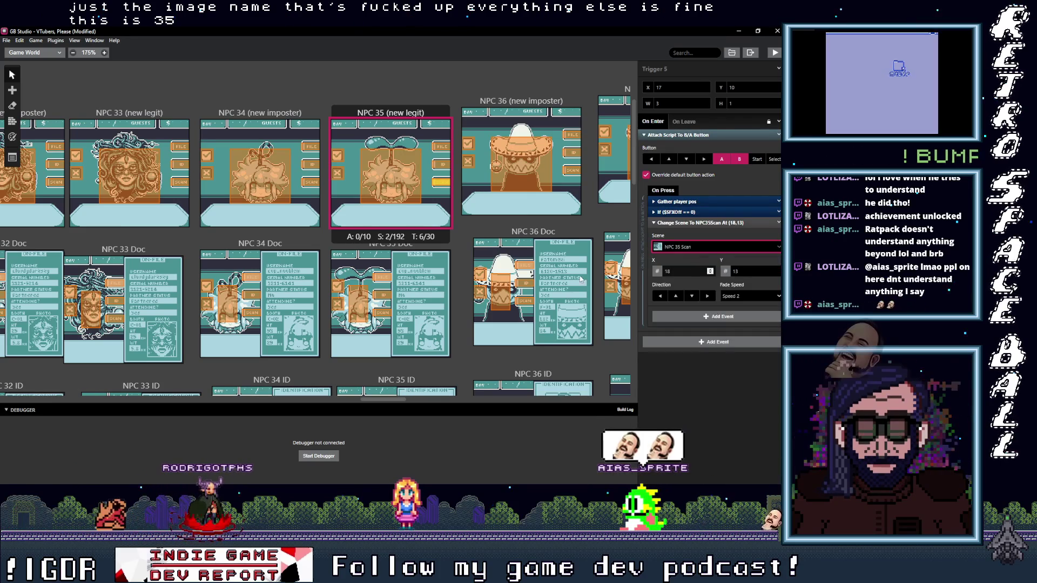
pyautogui.click(382, 277)
# Point NPC 35 Doc's return trigger to NPC 35 (new legit) and its ID trigger to NPC 35 ID.
pyautogui.click(692, 247)
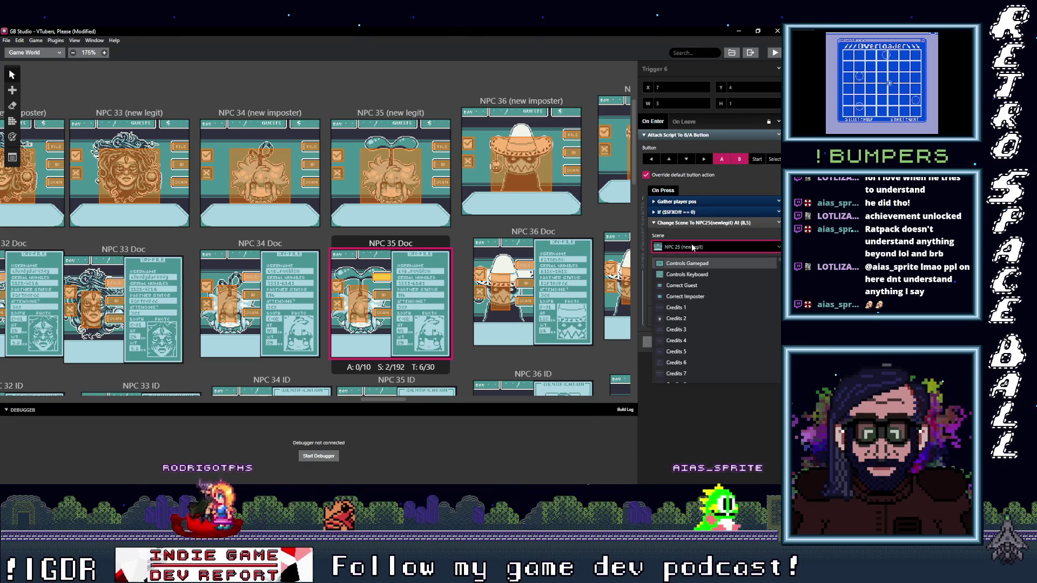
pyautogui.write('(')
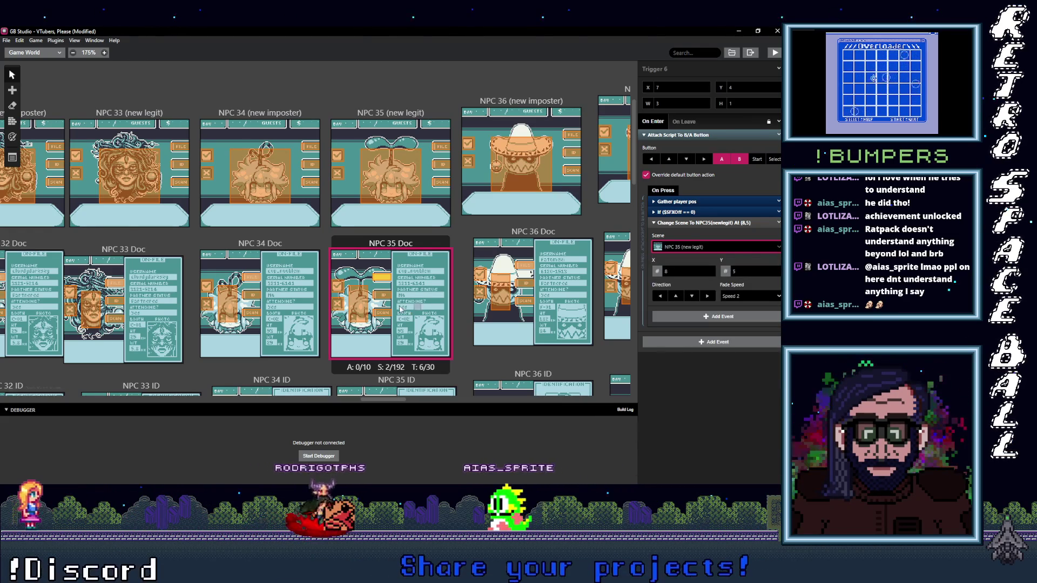
pyautogui.click(706, 248)
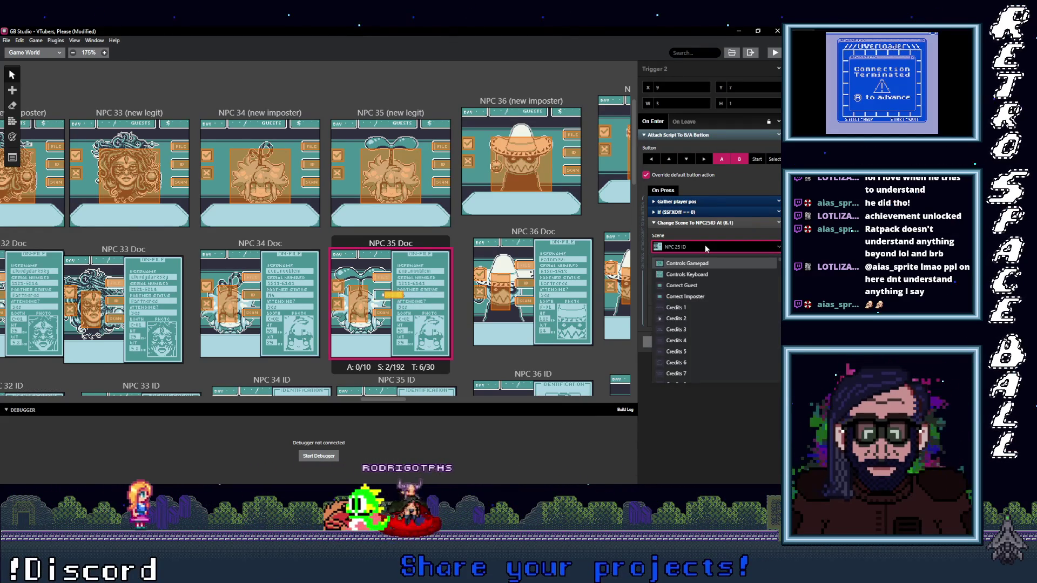
pyautogui.write('35 I')
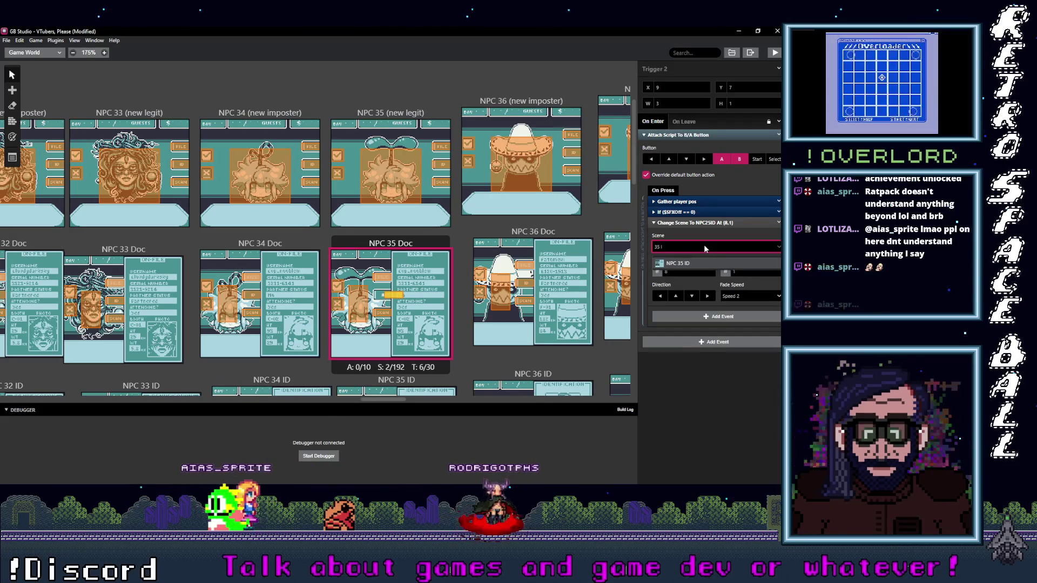
pyautogui.click(710, 264)
# Set the Scan trigger to NPC 35 Scan and the remaining trigger to NPC 35 (new legit).
pyautogui.click(381, 313)
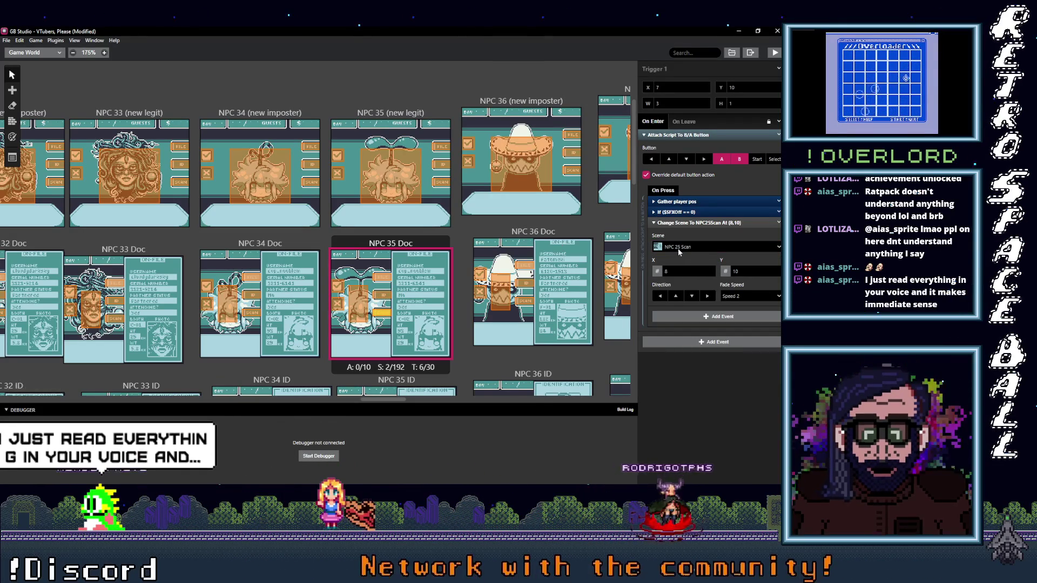
pyautogui.click(698, 248)
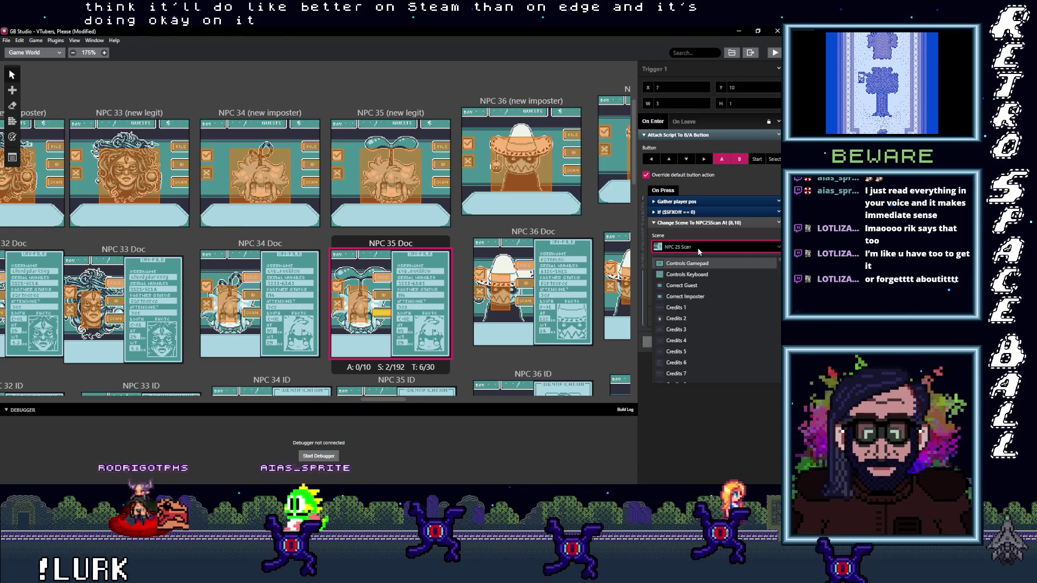
pyautogui.write('35')
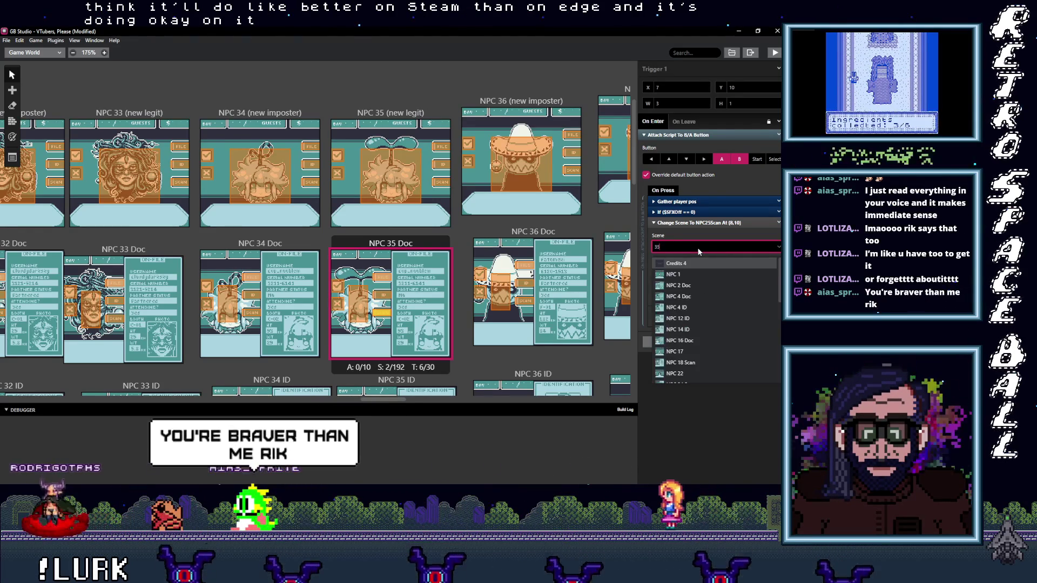
pyautogui.press('Return')
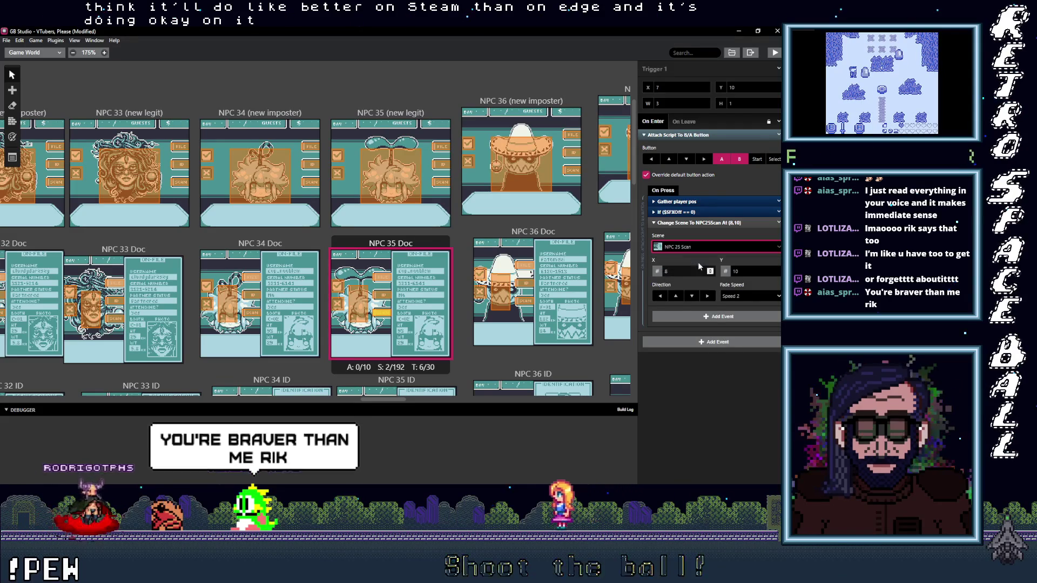
pyautogui.click(360, 316)
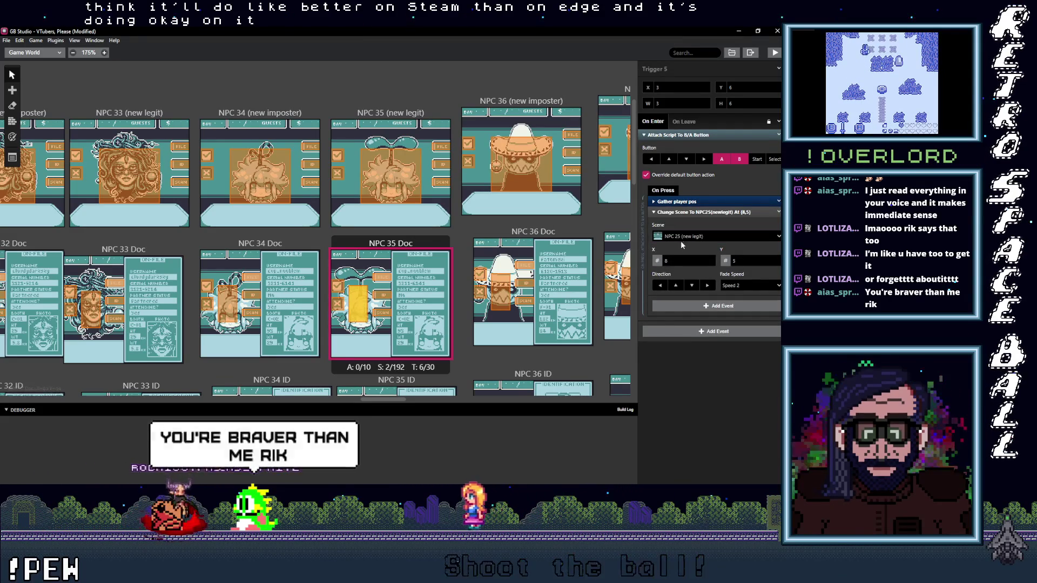
pyautogui.click(691, 238)
pyautogui.write('35')
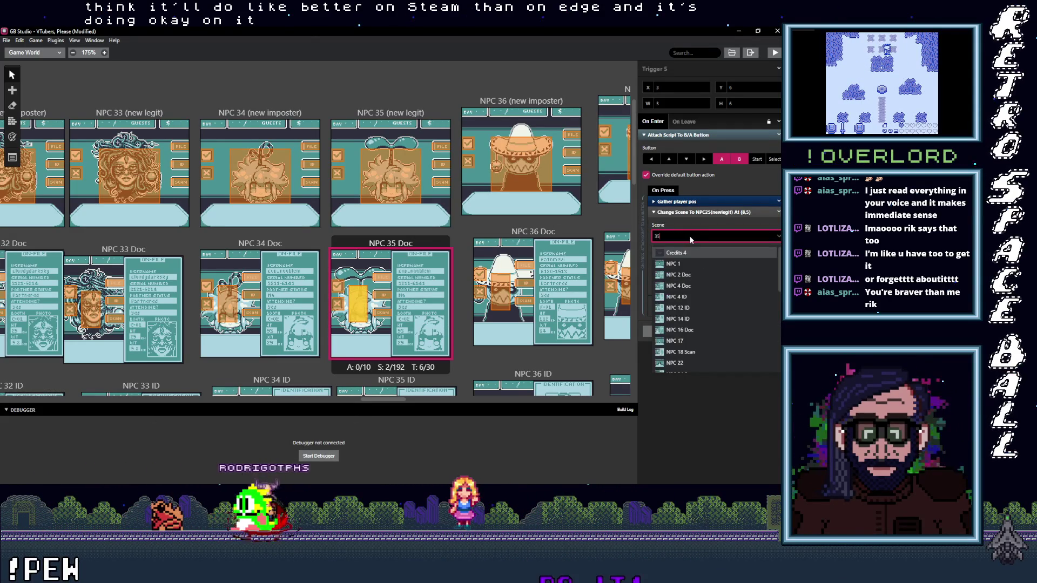
pyautogui.write(' (')
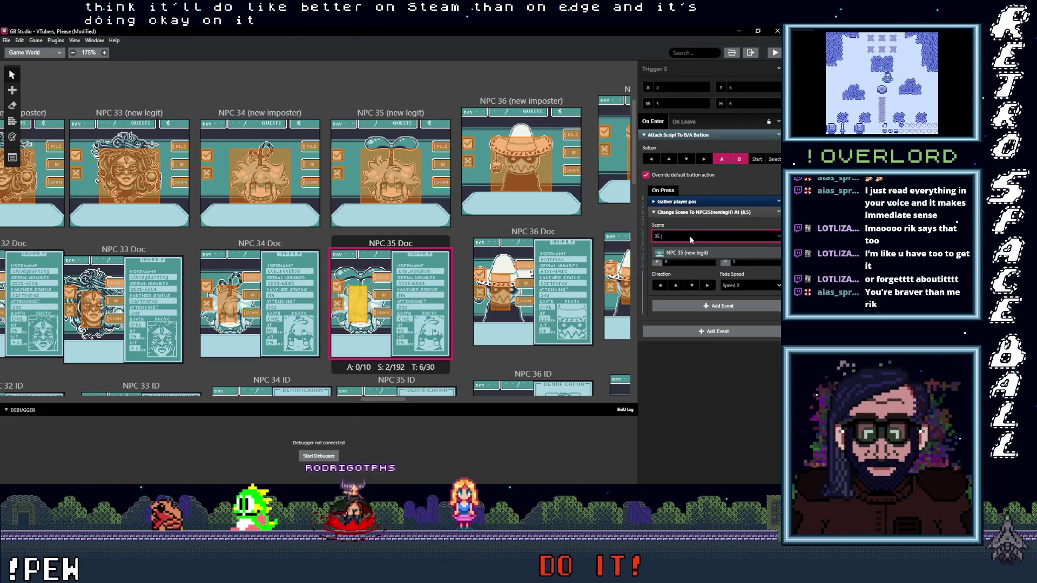
pyautogui.click(680, 252)
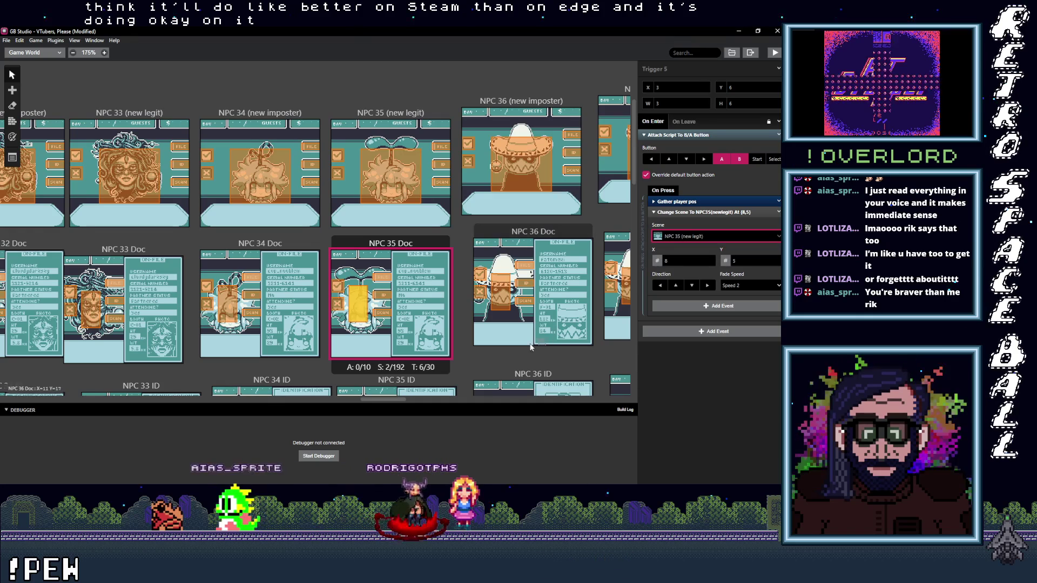
# Set the NPC 36 Doc trigger's destination to NPC 36 Doc, correcting a wrong NPC 35 Doc pick.
pyautogui.moveTo(393, 401); pyautogui.dragTo(424, 407)
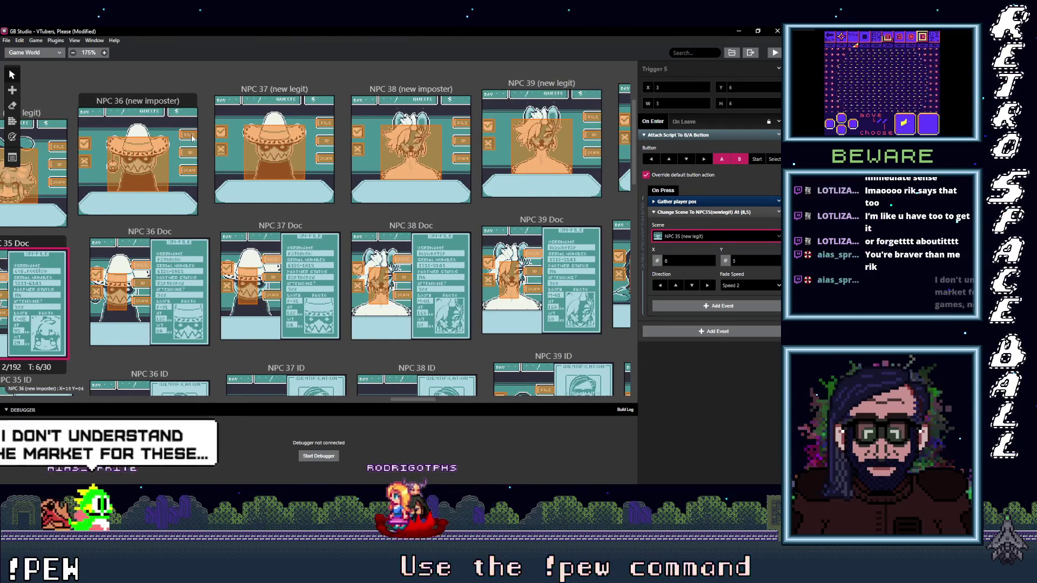
pyautogui.click(191, 137)
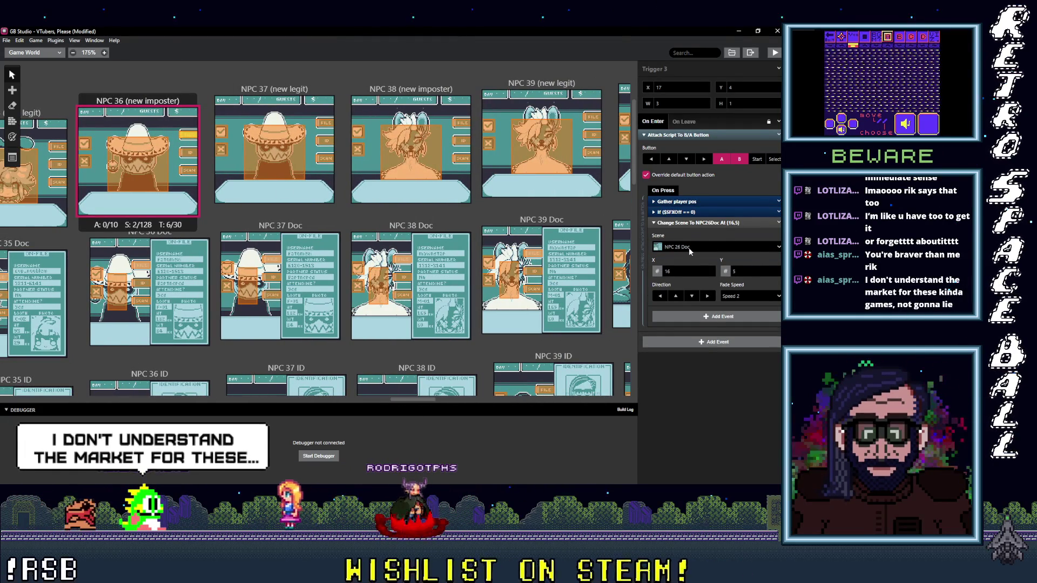
pyautogui.click(689, 251)
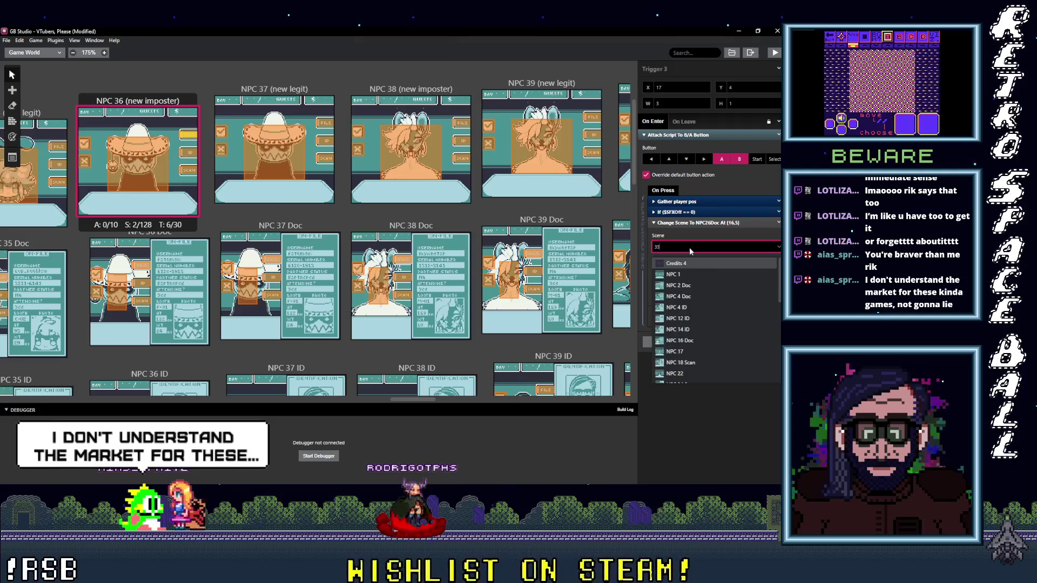
pyautogui.write('(')
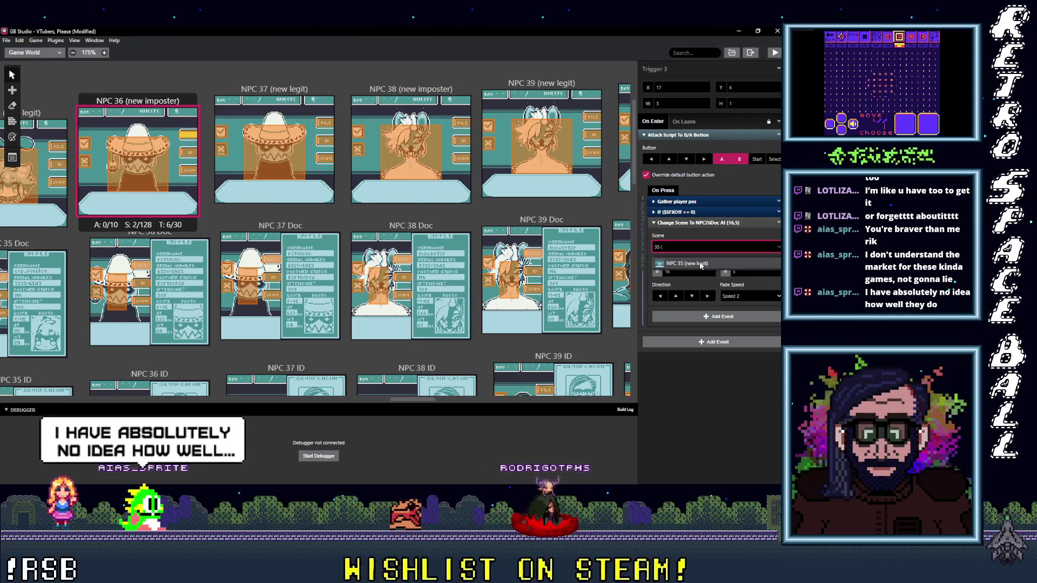
pyautogui.press('BackSpace')
pyautogui.write('D')
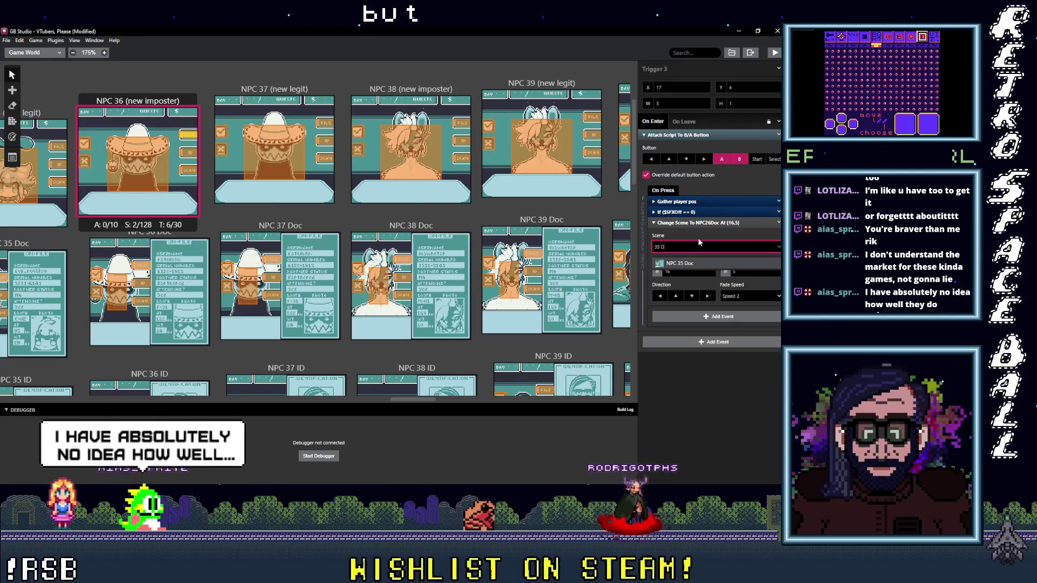
pyautogui.click(675, 262)
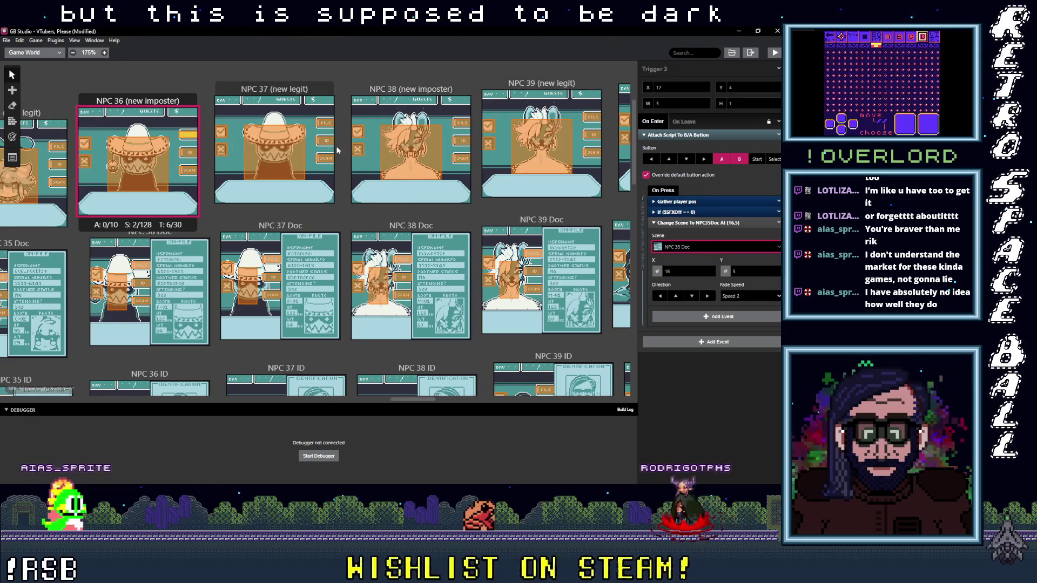
pyautogui.click(698, 248)
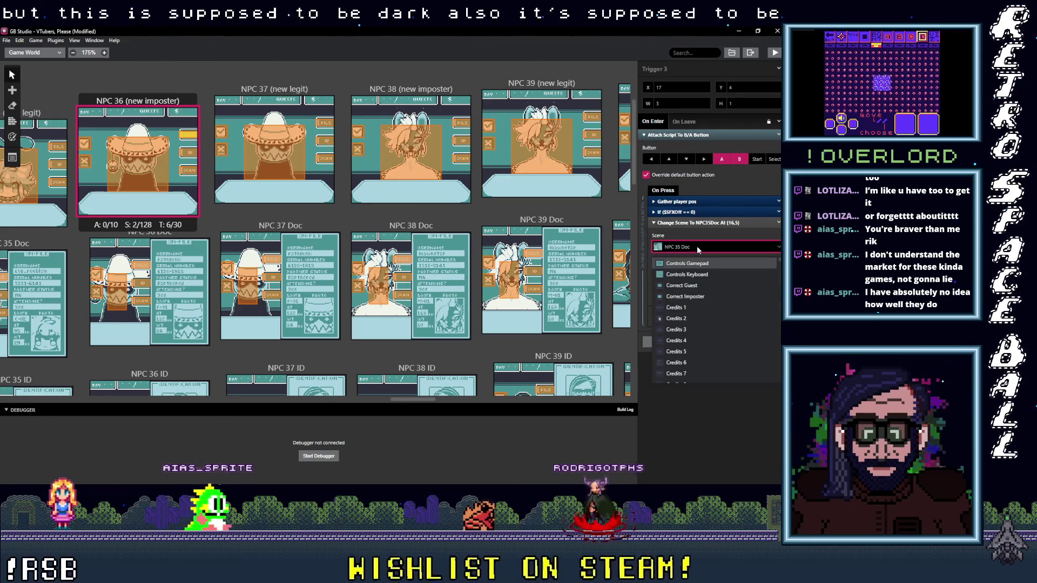
pyautogui.write('36 D')
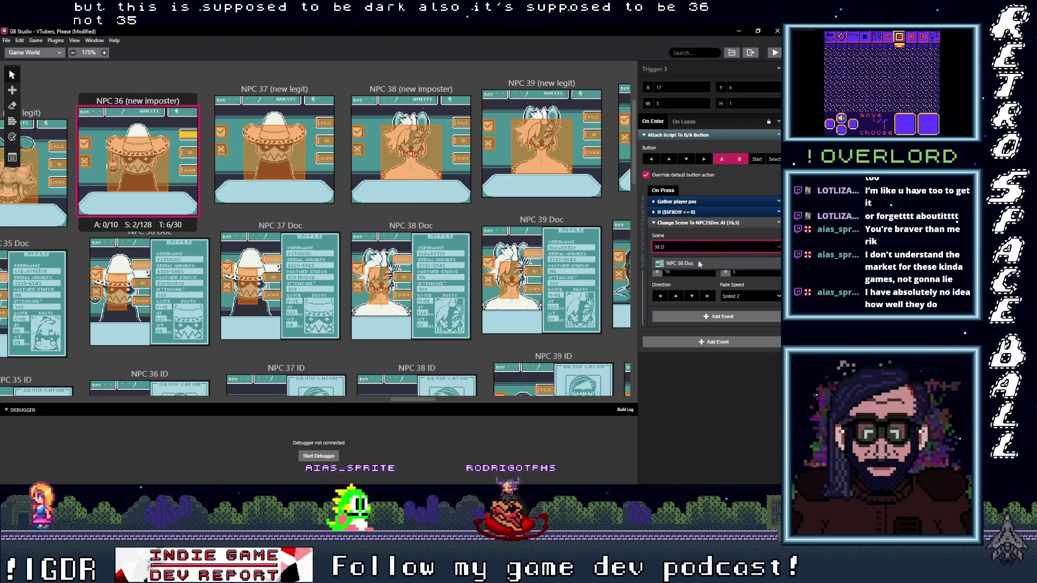
# Point the ID trigger to NPC 36 ID and Trigger 5 to NPC 36 Scan.
pyautogui.click(188, 153)
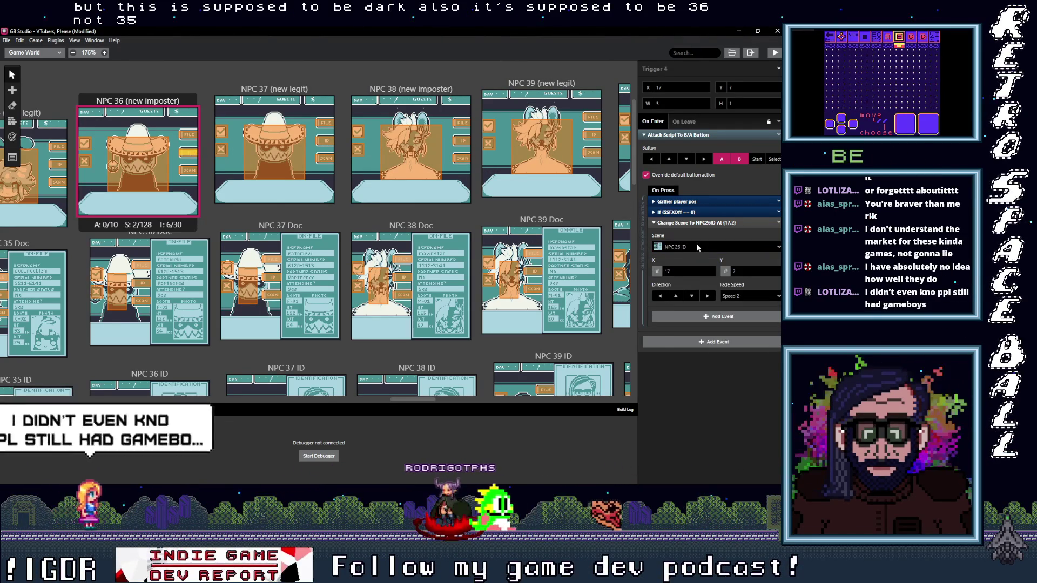
pyautogui.click(705, 246)
pyautogui.write('36 I')
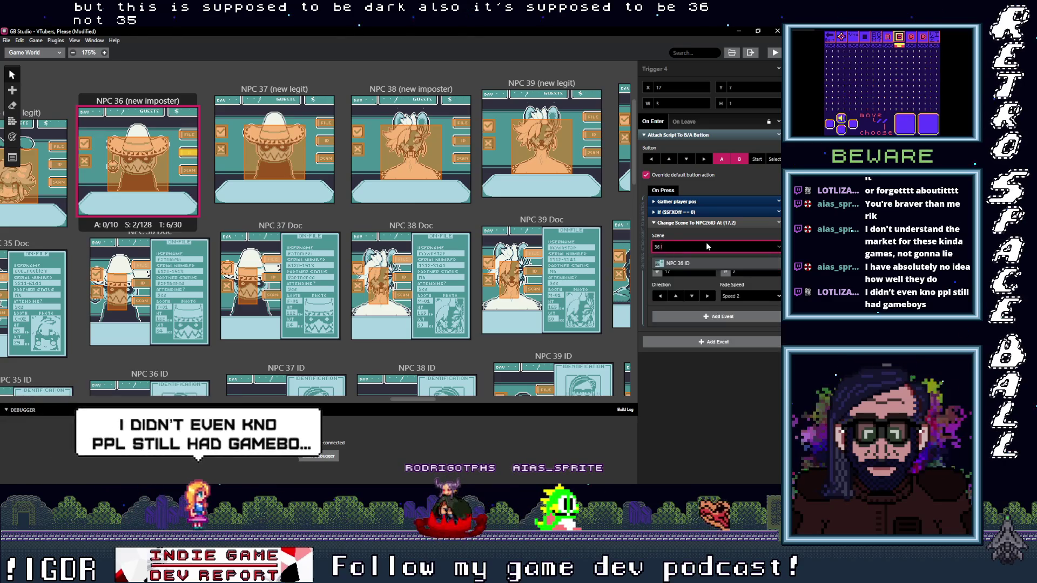
pyautogui.click(688, 263)
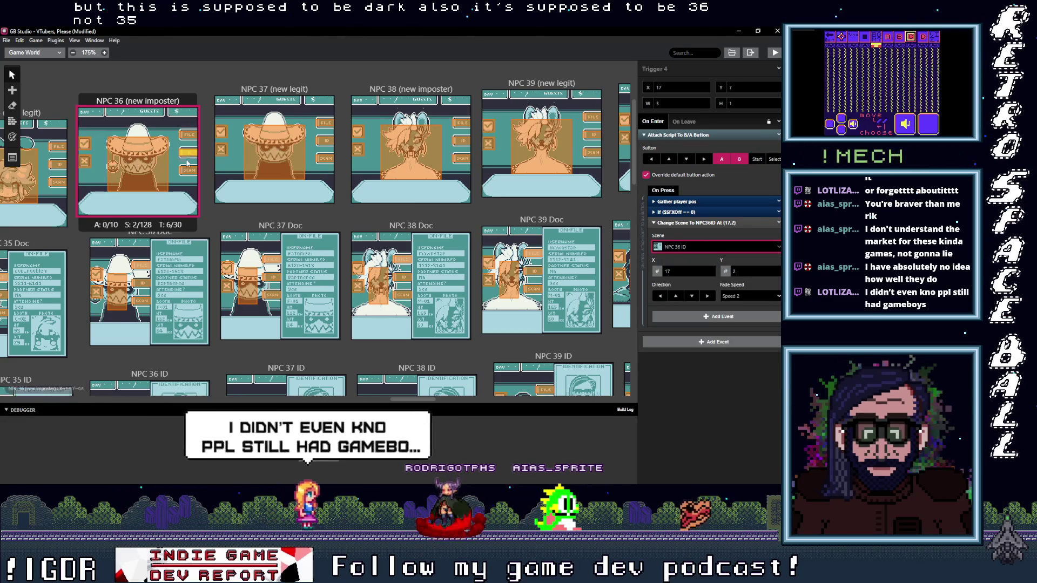
pyautogui.click(189, 170)
pyautogui.click(695, 246)
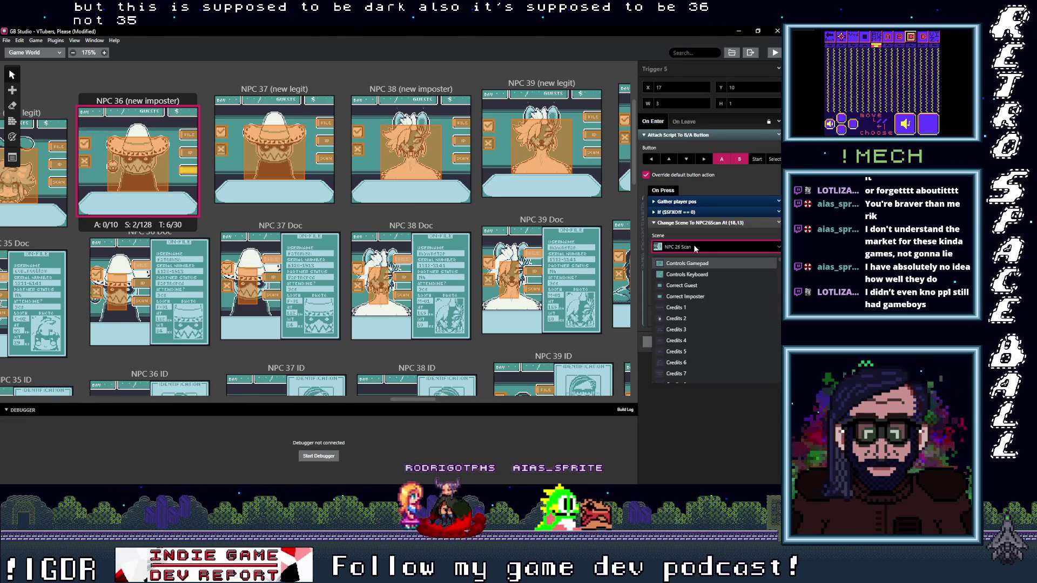
pyautogui.write('S')
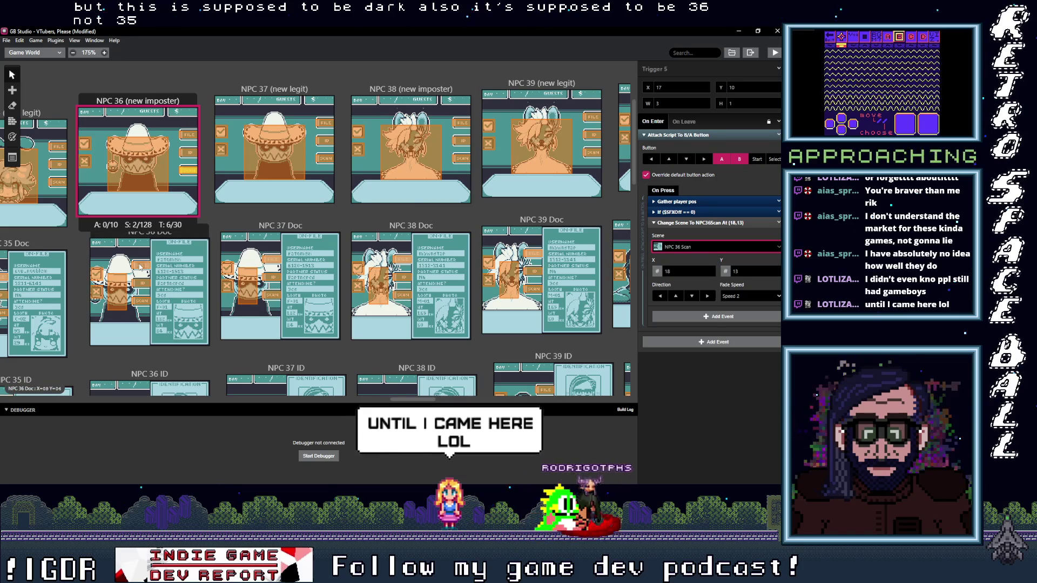
pyautogui.click(121, 283)
pyautogui.click(710, 246)
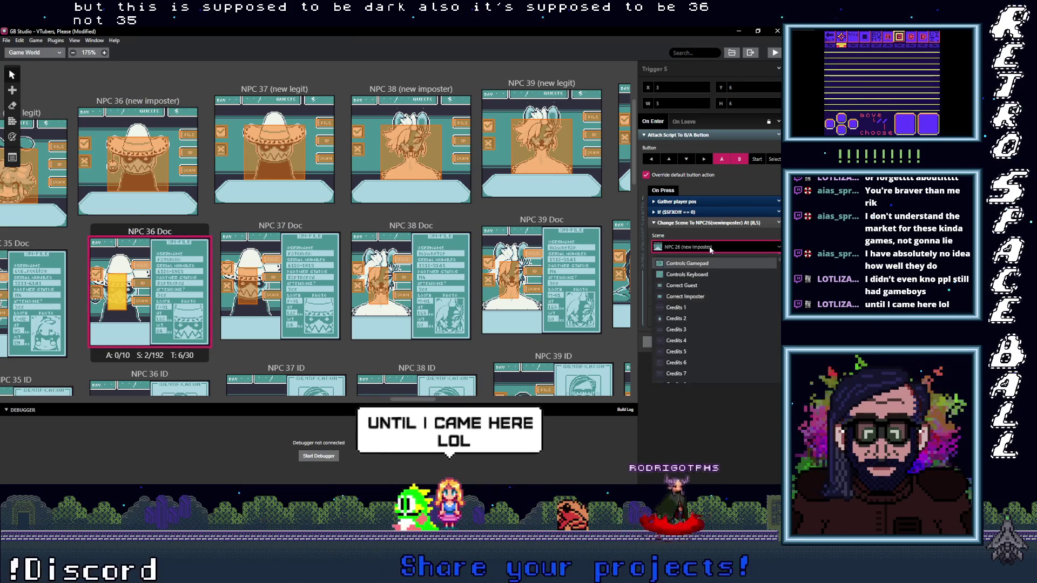
# Point NPC 36 Doc's first trigger and Trigger 6 to NPC 36 (new imposter).
pyautogui.write('36 (')
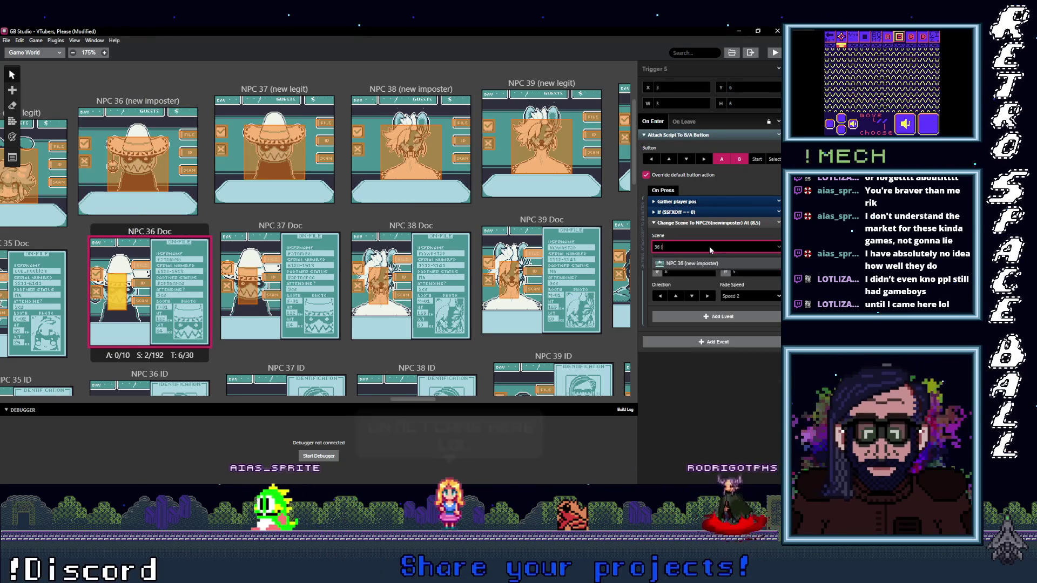
pyautogui.press('Return')
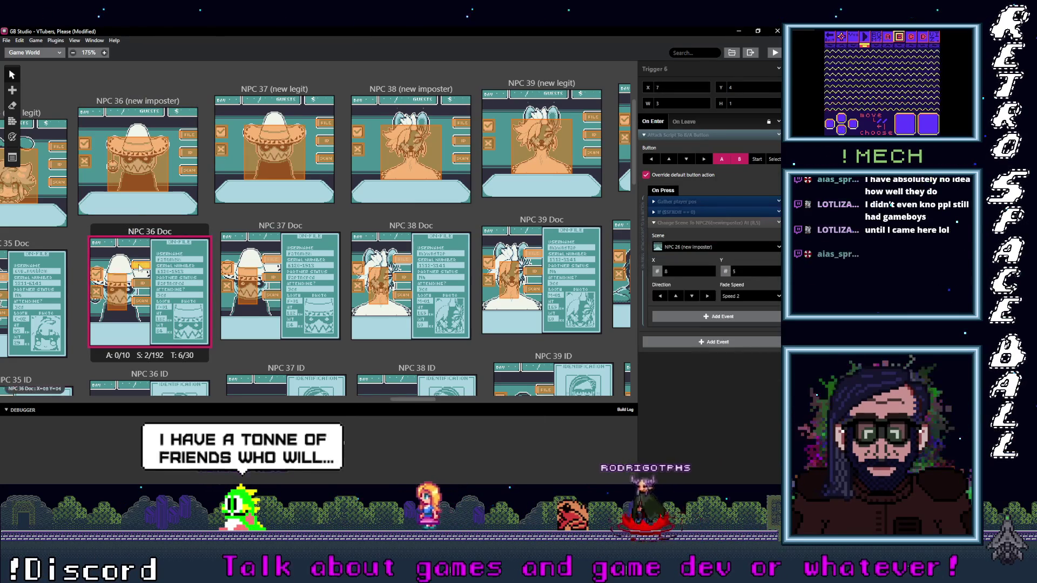
pyautogui.click(142, 263)
pyautogui.click(708, 247)
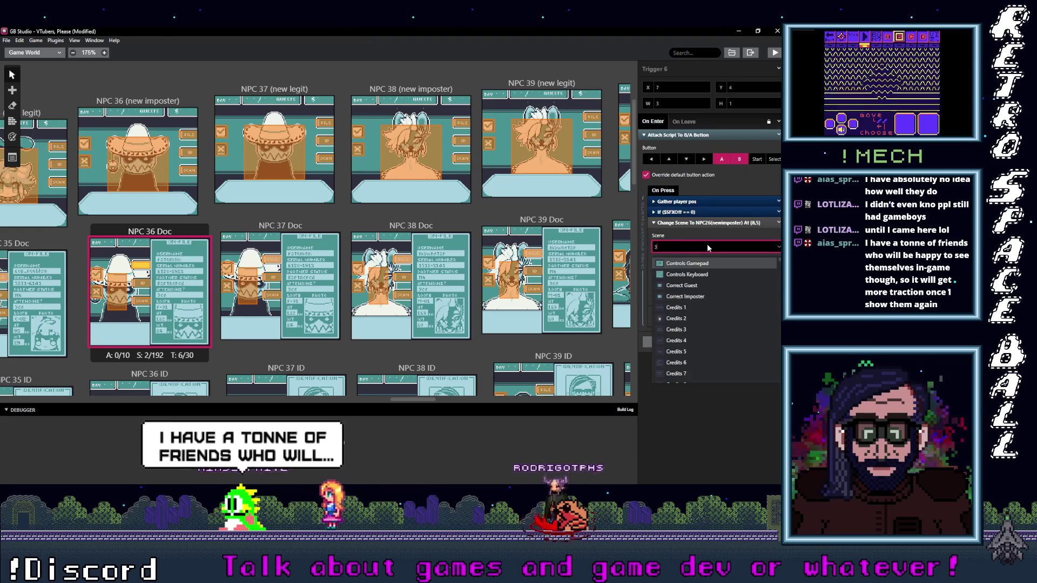
pyautogui.write('36')
pyautogui.press('Return')
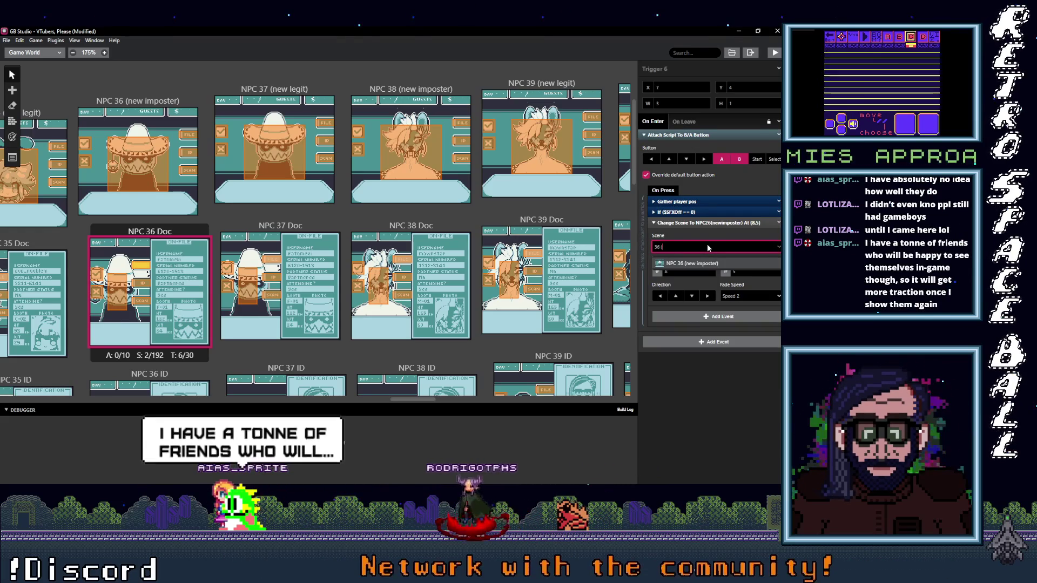
# Set Trigger 2 to NPC 36 ID and Trigger 1 to NPC 36 Scan, then save the project.
pyautogui.click(141, 281)
pyautogui.click(707, 248)
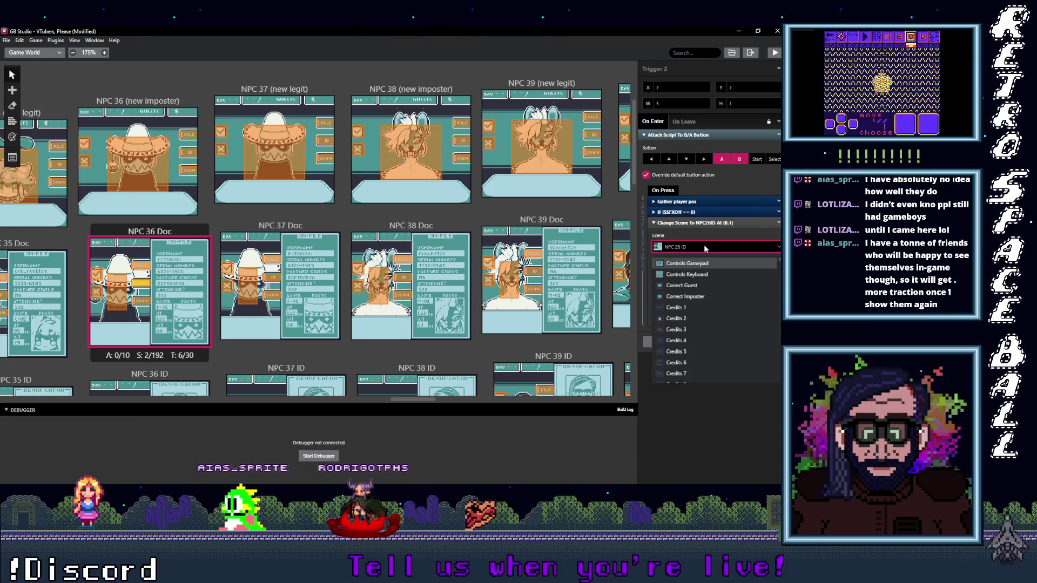
pyautogui.write('36 I')
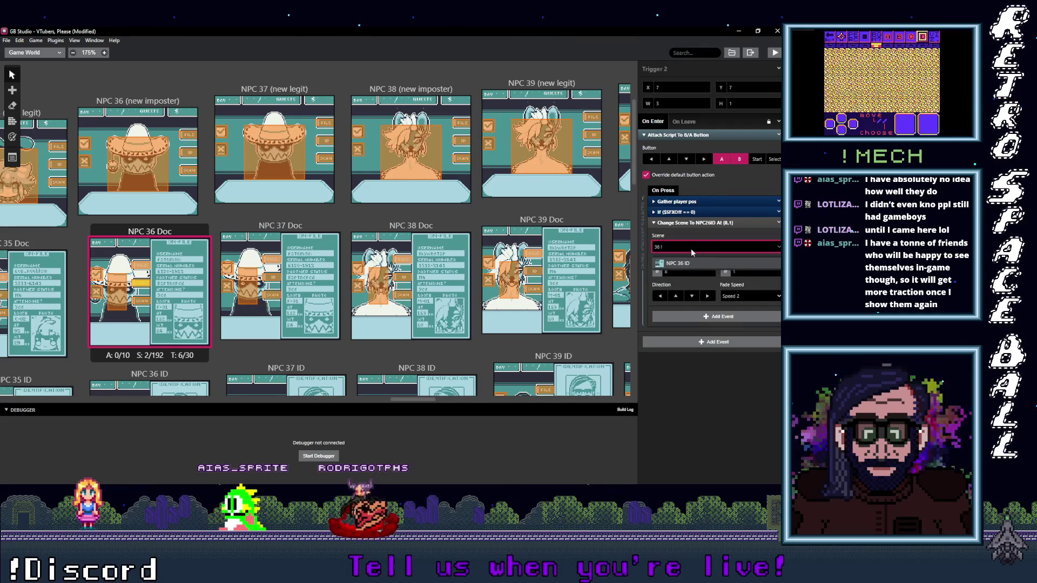
pyautogui.press('Return')
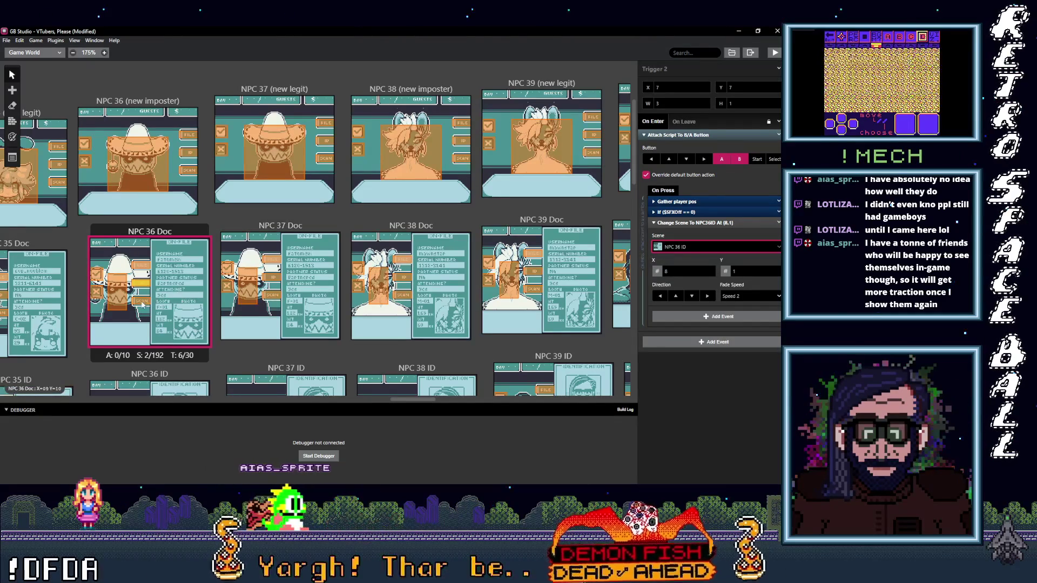
pyautogui.click(142, 301)
pyautogui.click(705, 248)
pyautogui.write('36')
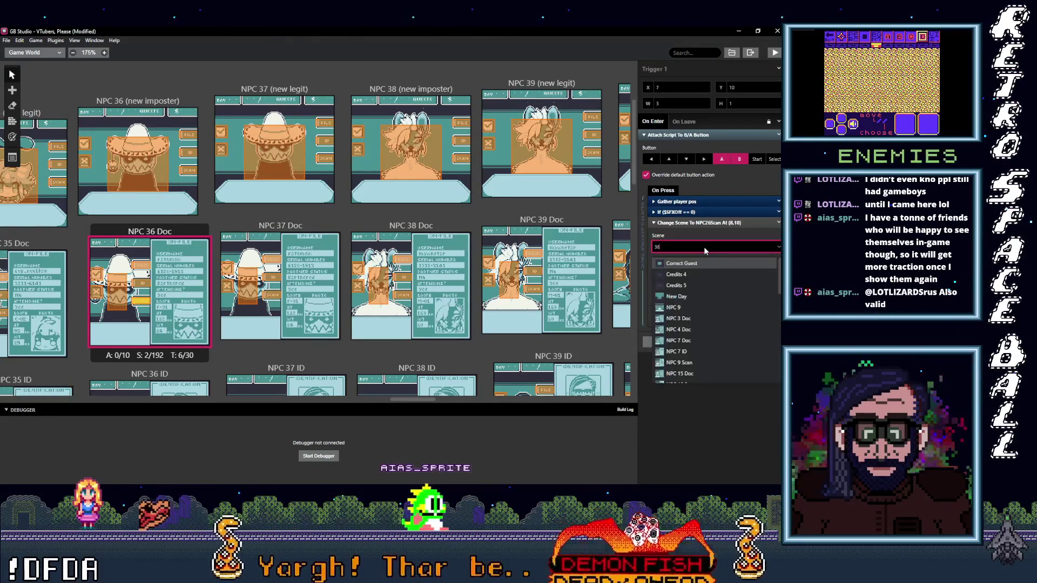
pyautogui.write('NPC 36 Scan')
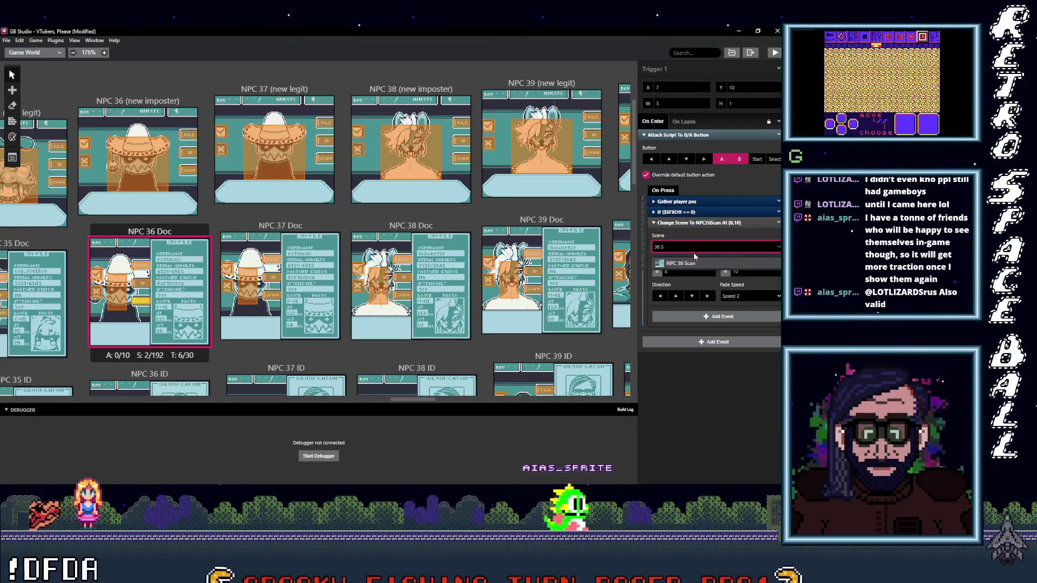
pyautogui.press('Return')
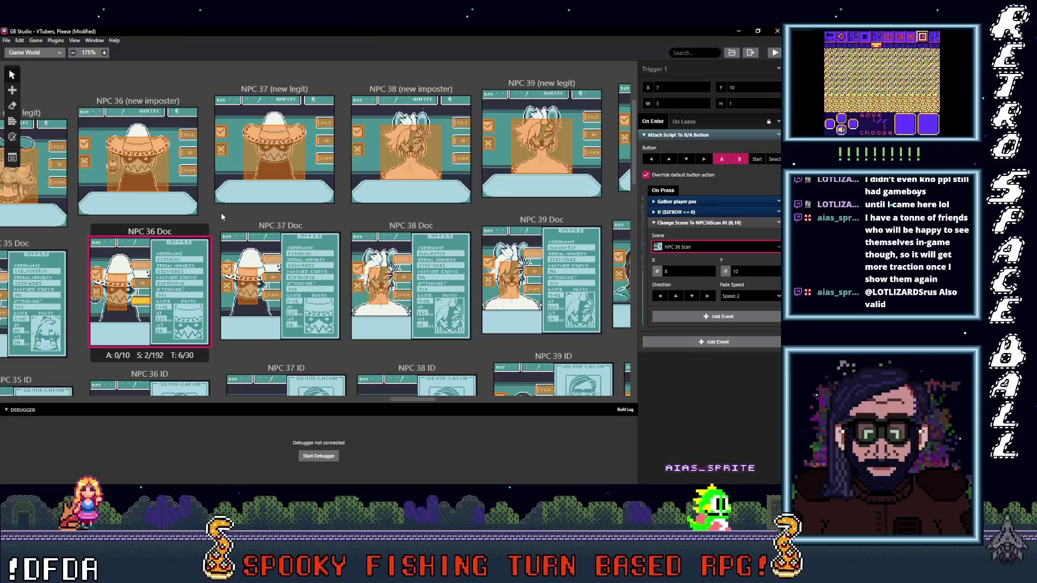
pyautogui.hotkey('ctrl', 's')
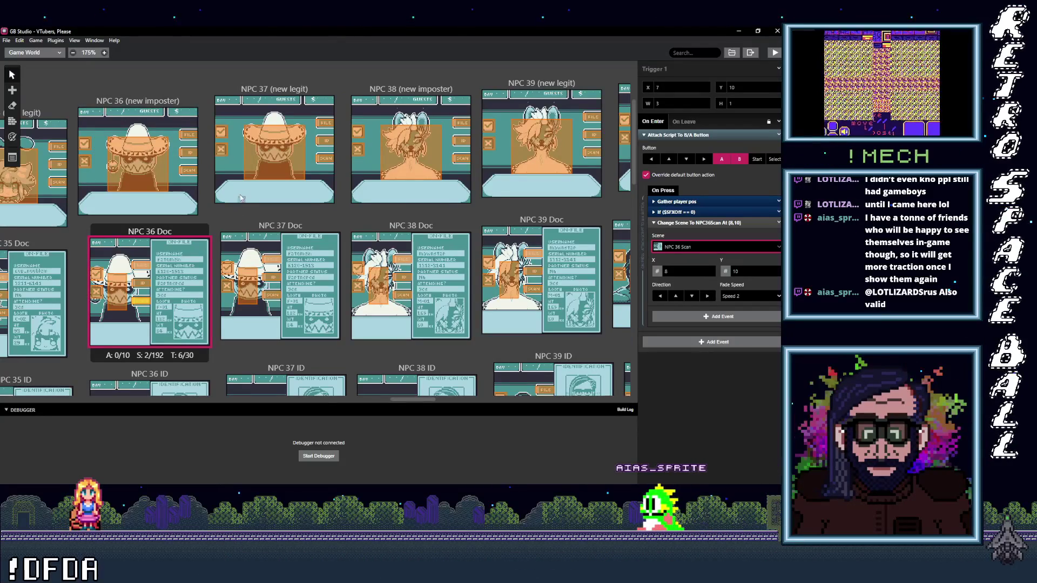
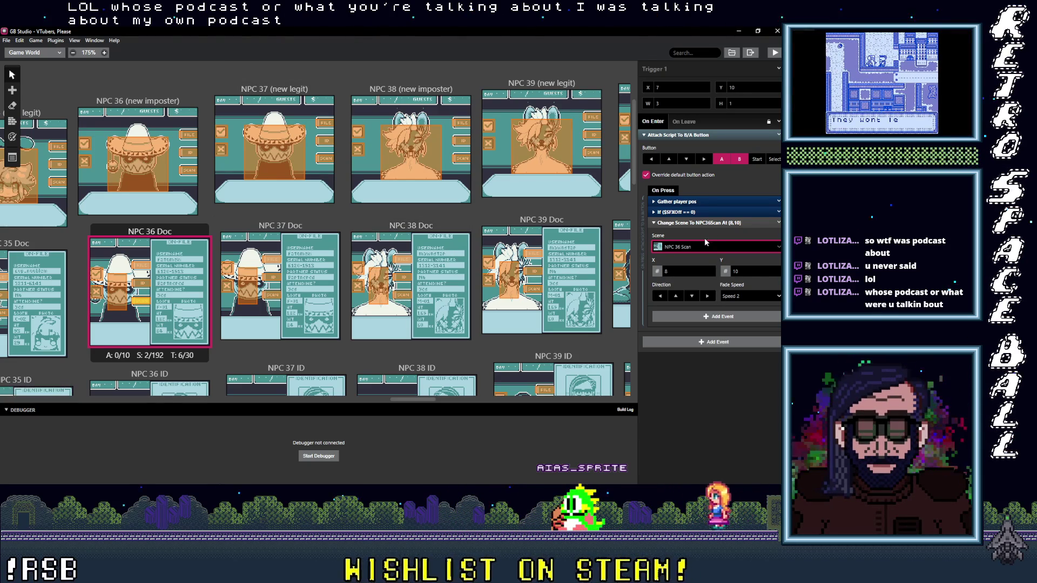
# Check where the NPC 36 Doc and NPC 36 (new imposter) triggers currently lead.
pyautogui.click(148, 288)
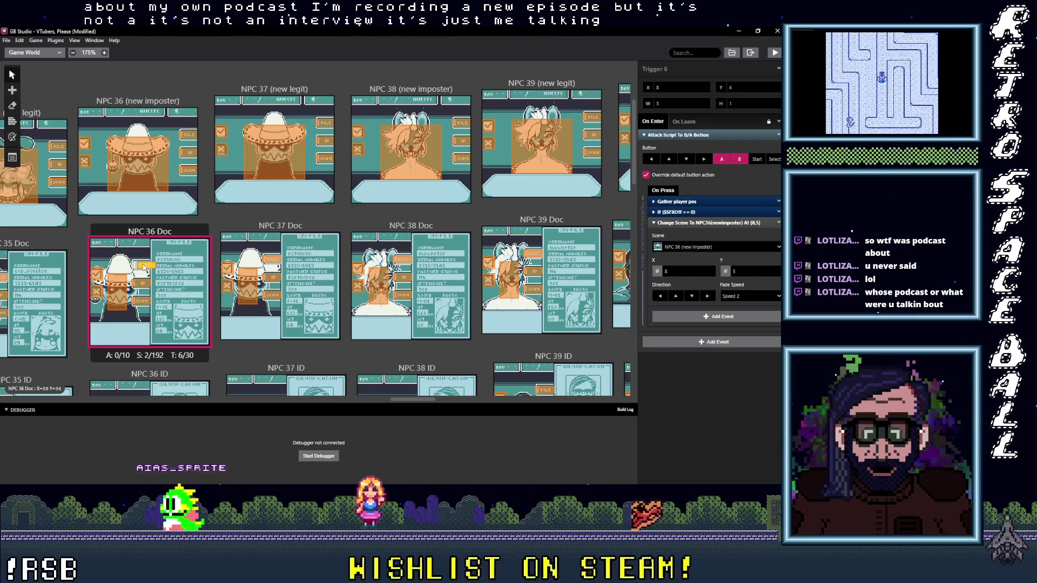
pyautogui.click(119, 289)
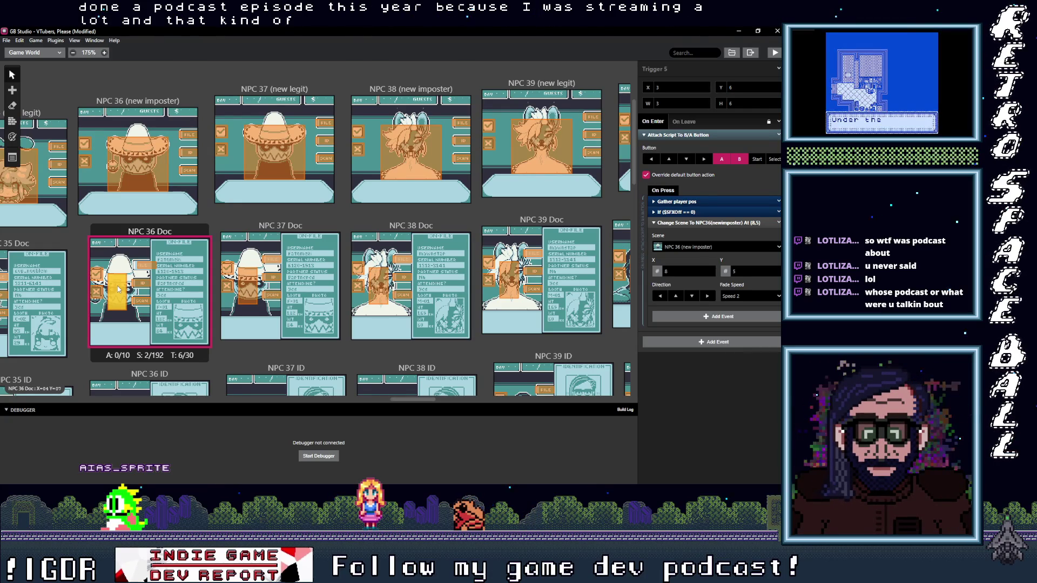
pyautogui.click(189, 173)
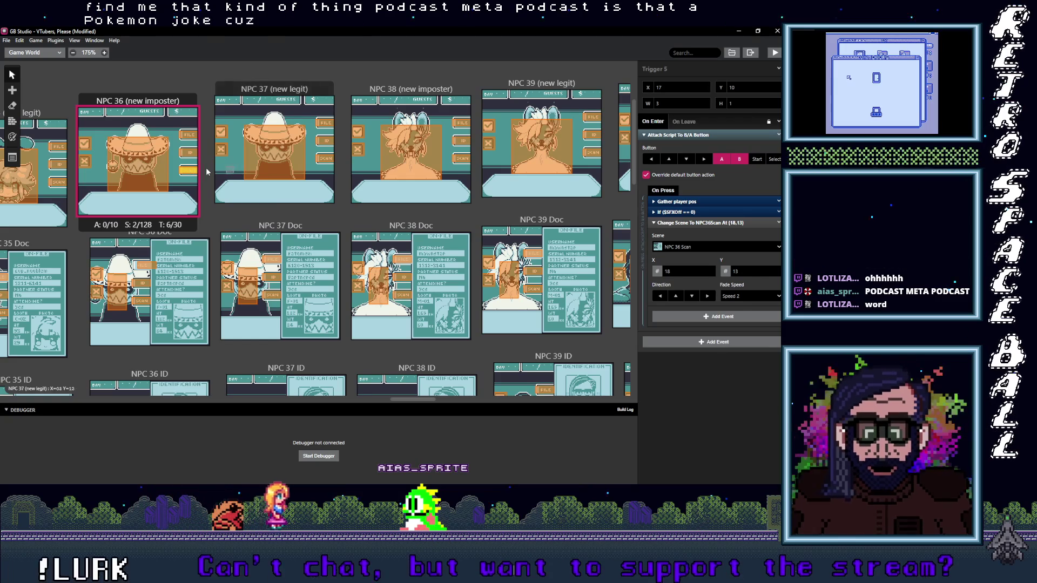
# Point the NPC 37 (new legit) file trigger to NPC 37 Doc.
pyautogui.click(325, 125)
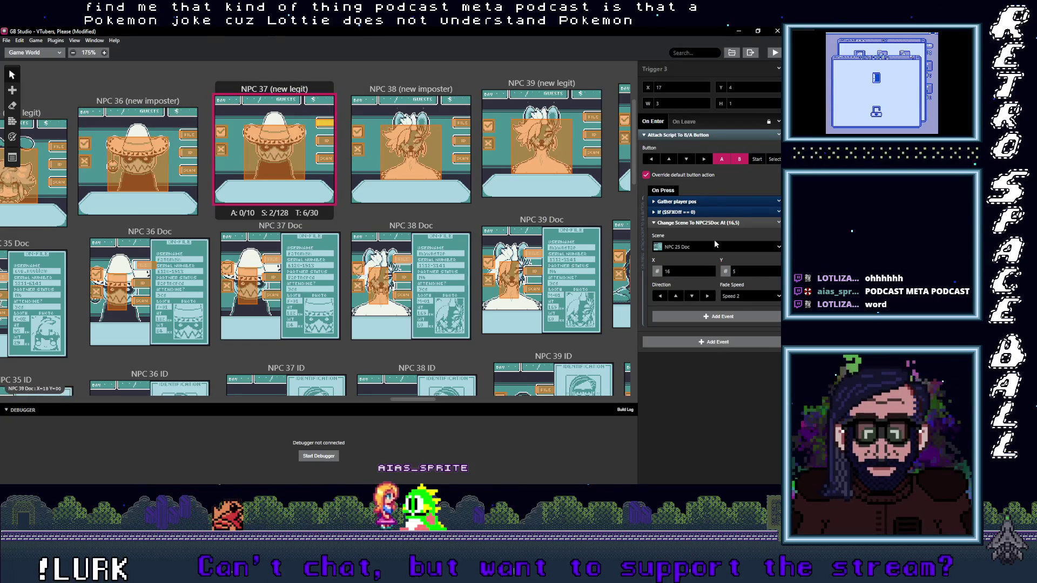
pyautogui.click(710, 248)
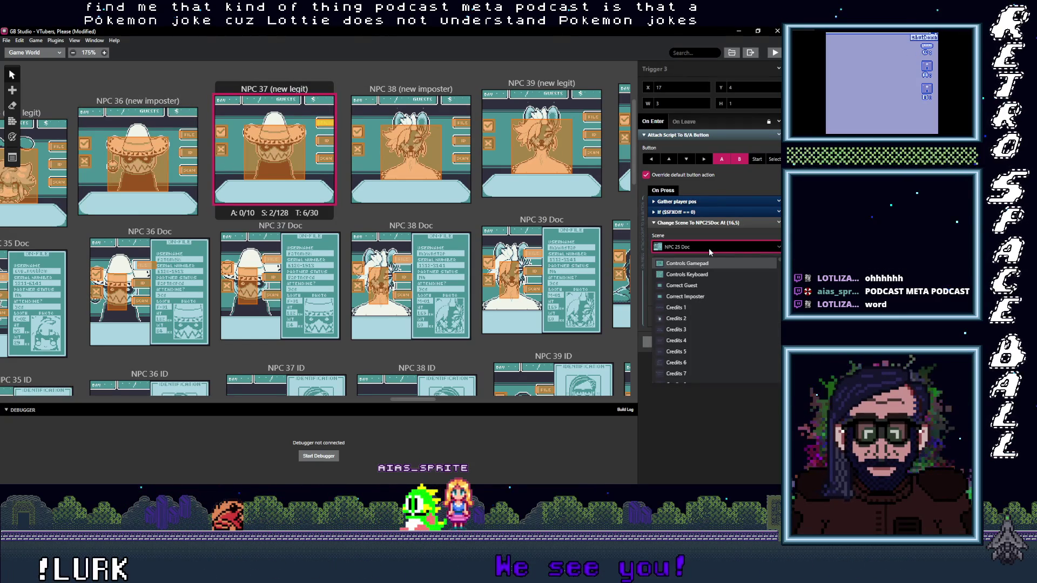
pyautogui.write('37')
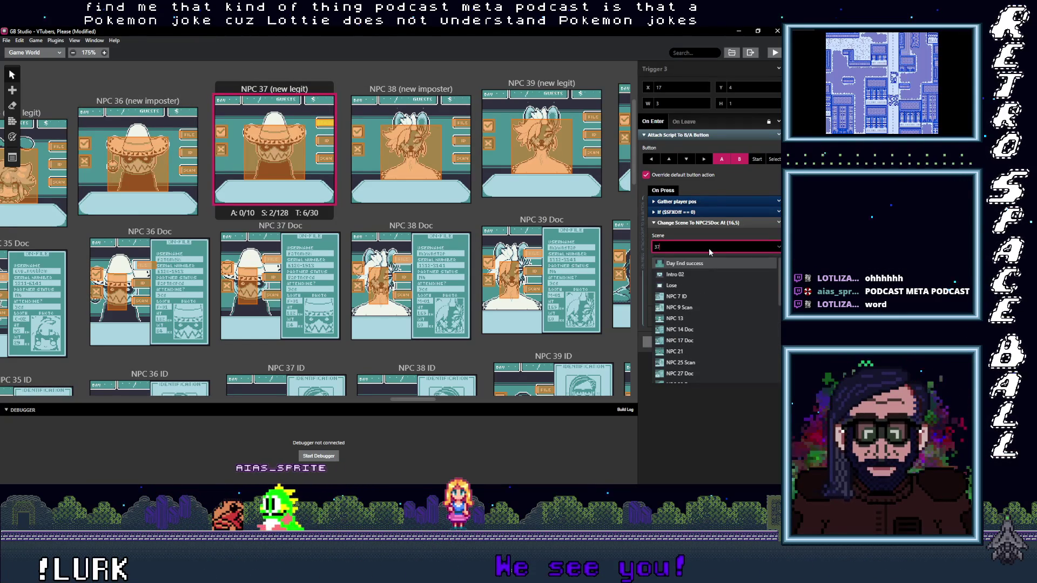
pyautogui.write(' (')
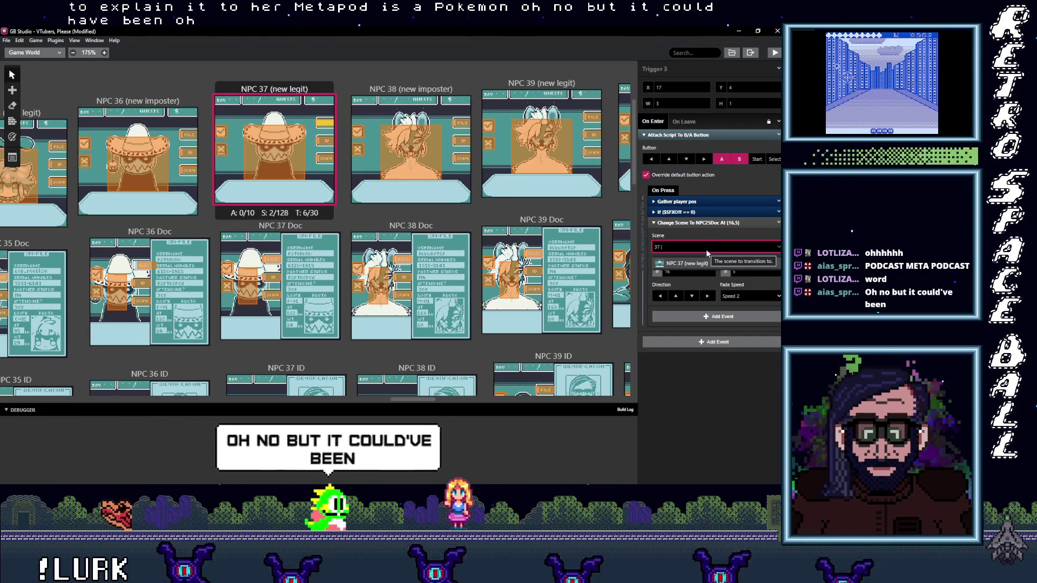
pyautogui.press('BackSpace')
pyautogui.write('D')
pyautogui.press('Return')
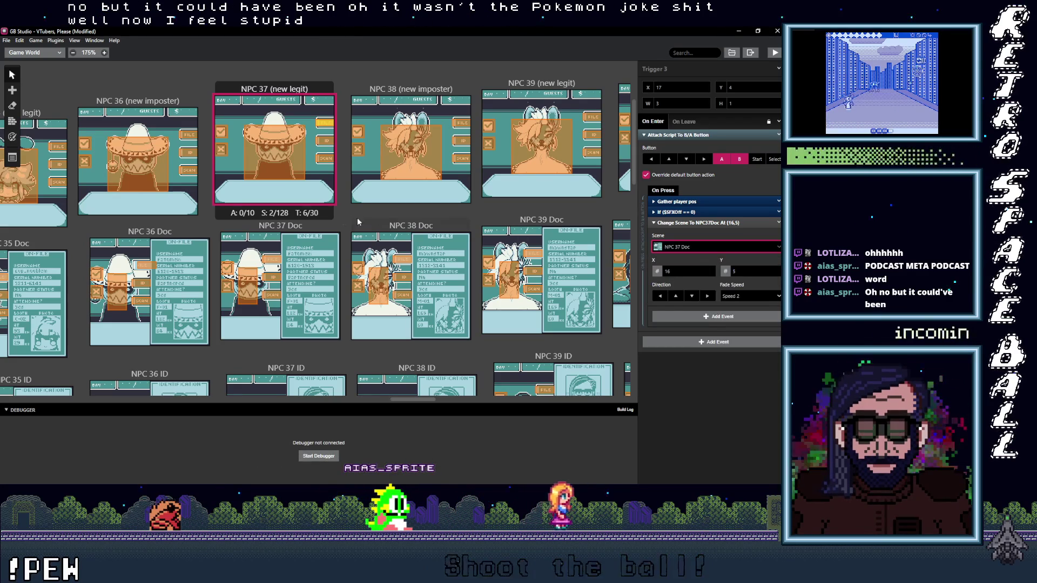
# Point the NPC 37 ID trigger to NPC 37 ID.
pyautogui.click(324, 141)
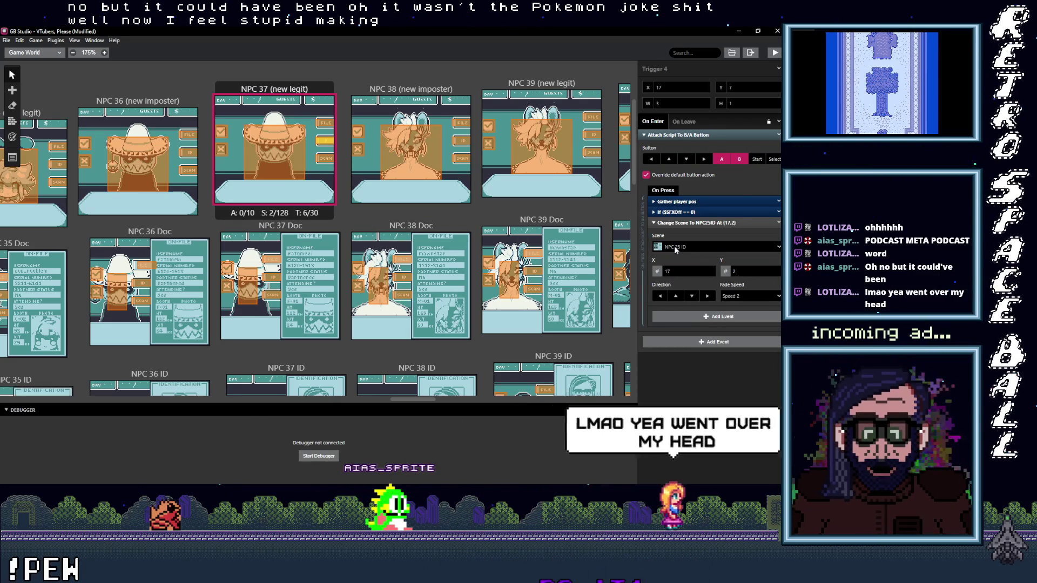
pyautogui.click(672, 249)
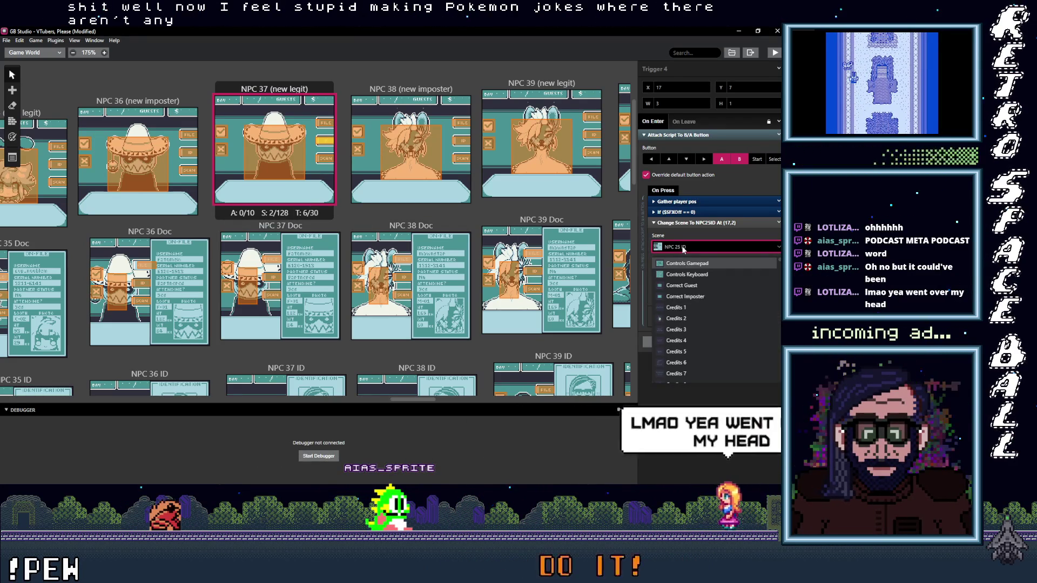
pyautogui.write('37')
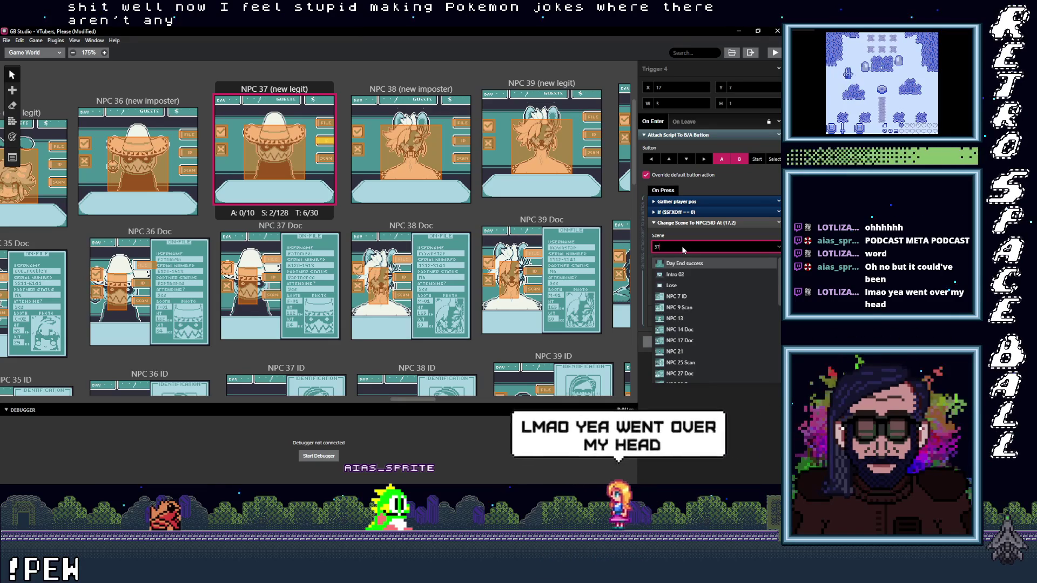
pyautogui.press('Return')
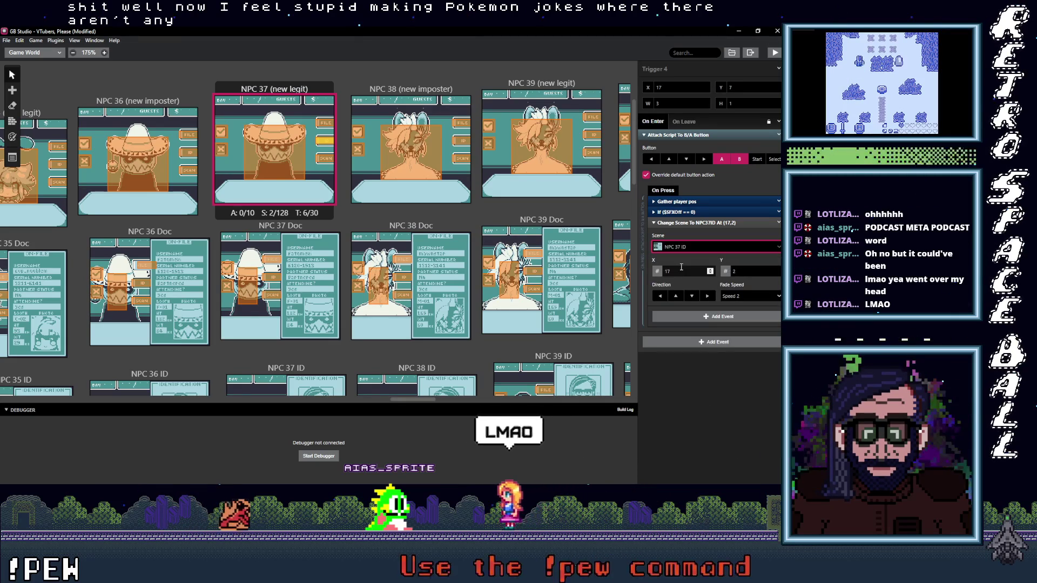
# Recheck the file trigger and retarget the scan trigger using a '37 D' scene search.
pyautogui.click(324, 123)
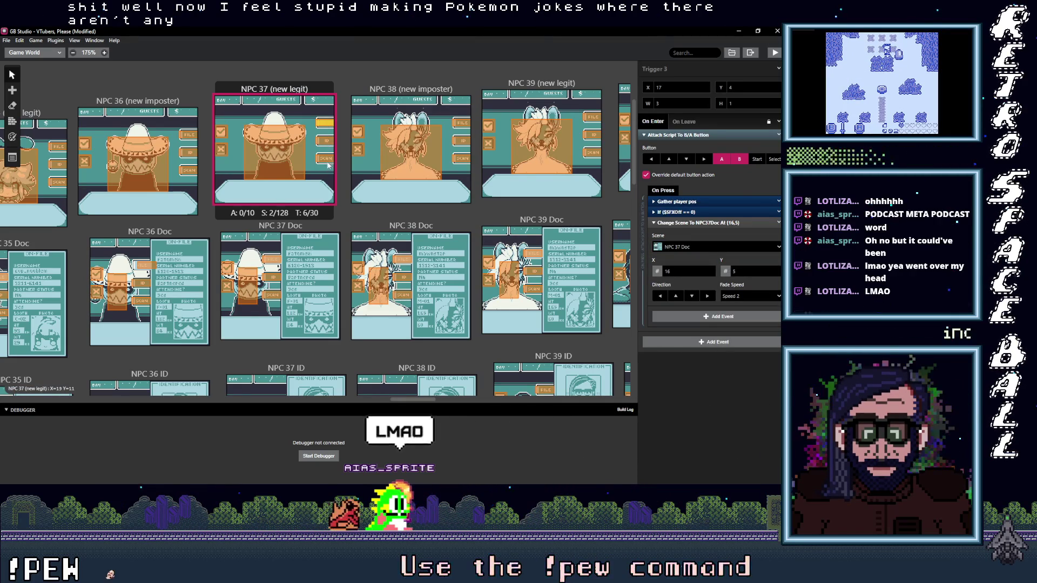
pyautogui.click(326, 159)
pyautogui.click(689, 246)
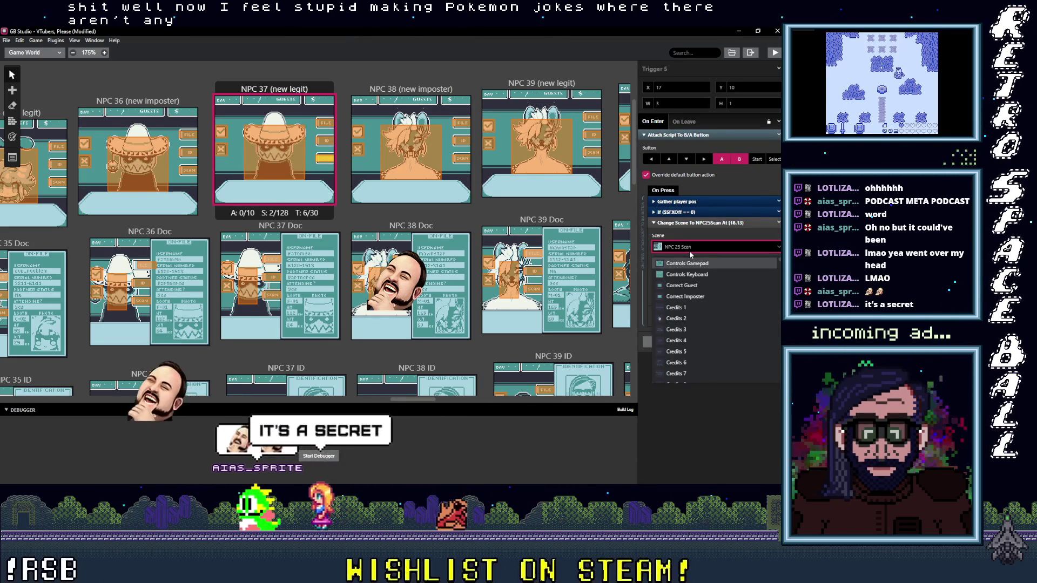
pyautogui.write('37 D')
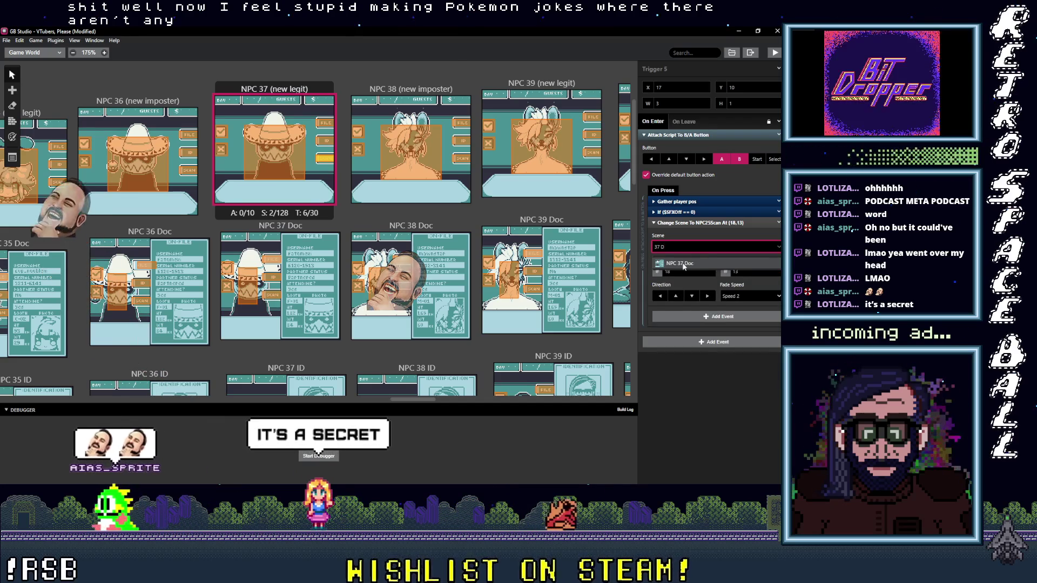
pyautogui.click(683, 263)
pyautogui.click(324, 269)
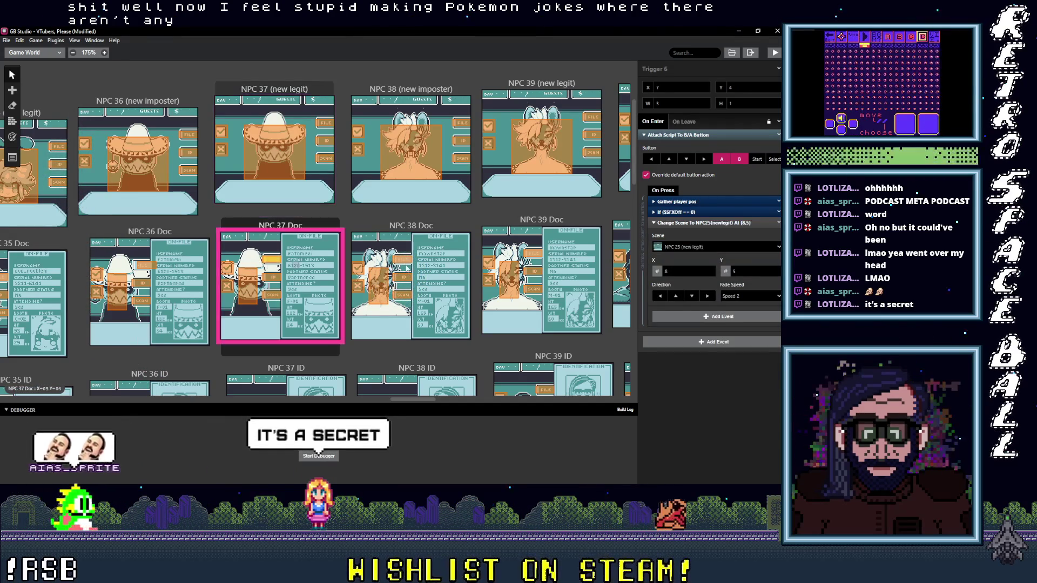
# Point the NPC 37 Doc return trigger to NPC 37 (new legit) and the scan trigger to NPC 37 Scan.
pyautogui.click(689, 247)
pyautogui.write('3')
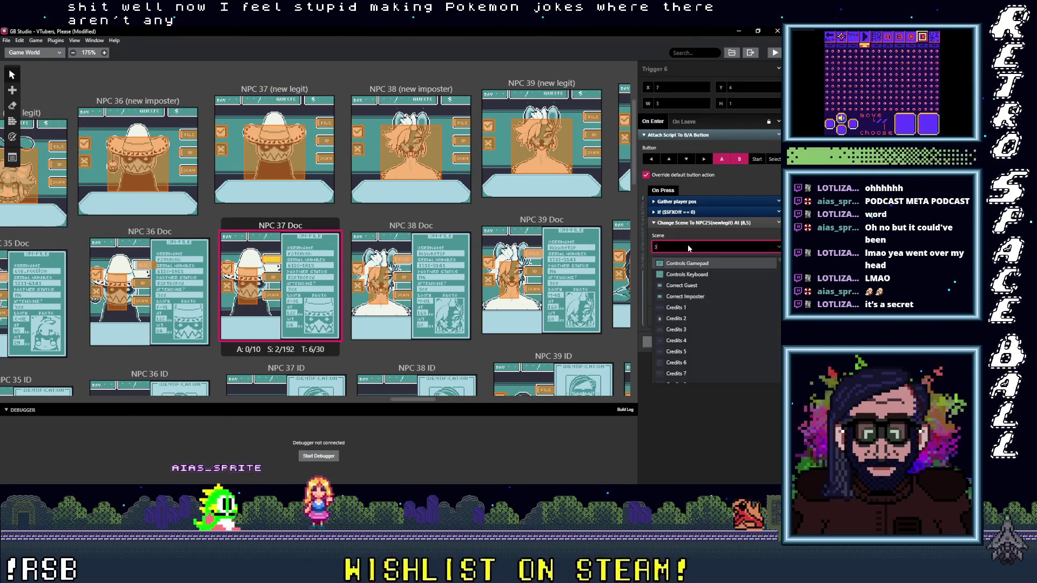
pyautogui.write('7 (')
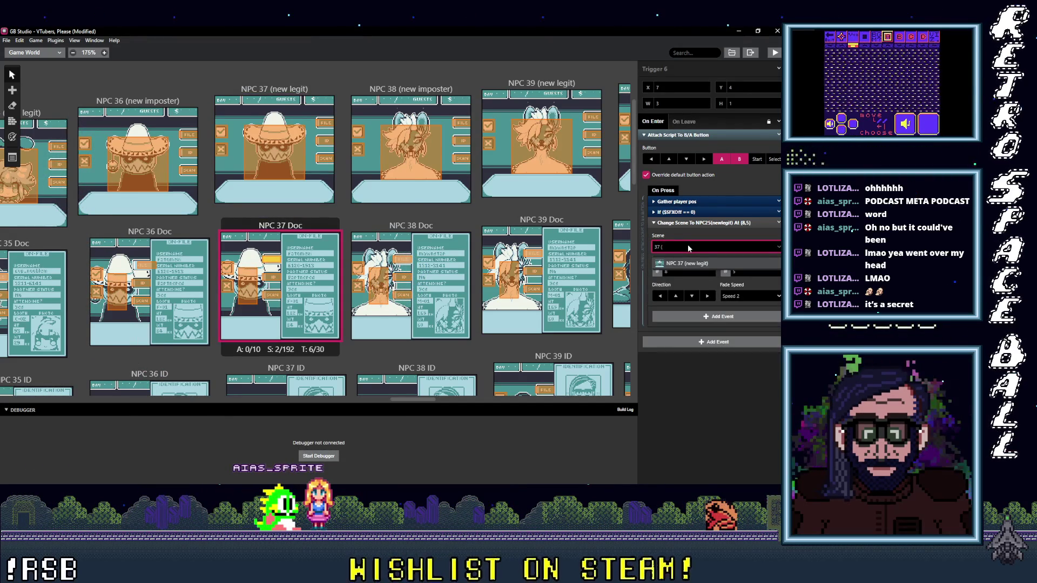
pyautogui.click(689, 264)
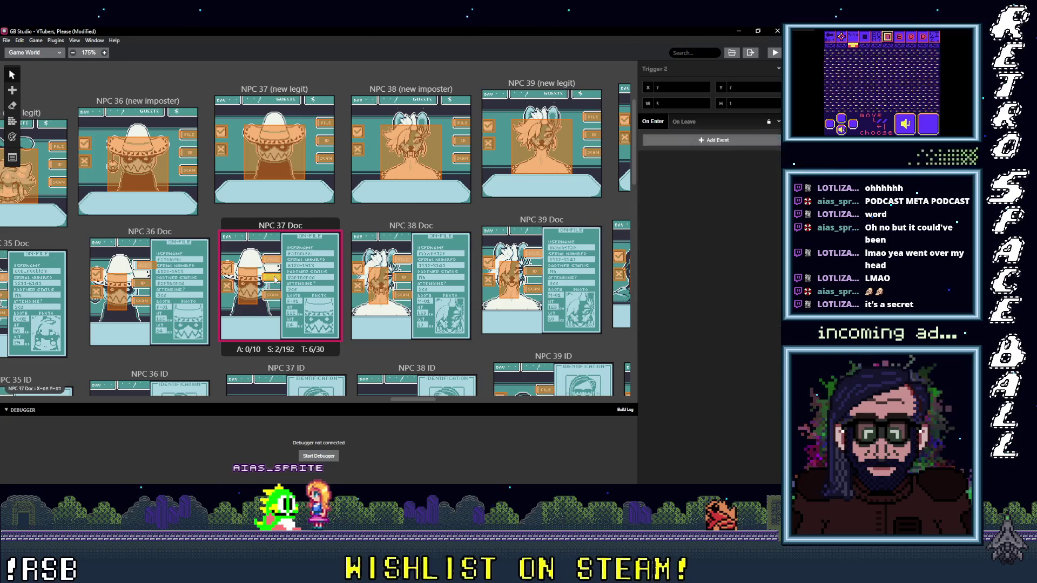
pyautogui.click(693, 245)
pyautogui.write('3')
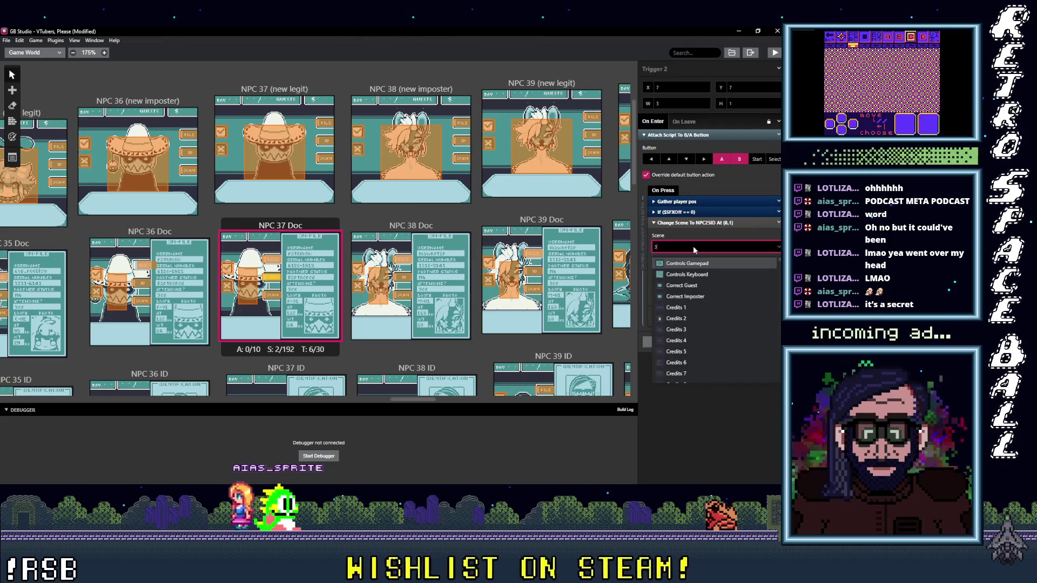
pyautogui.write('7 (')
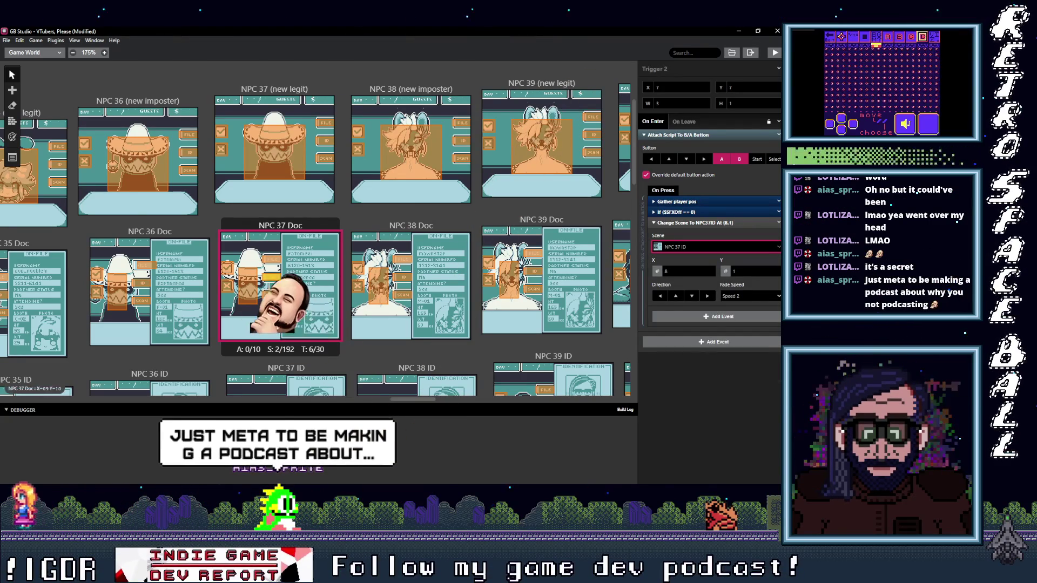
pyautogui.click(691, 247)
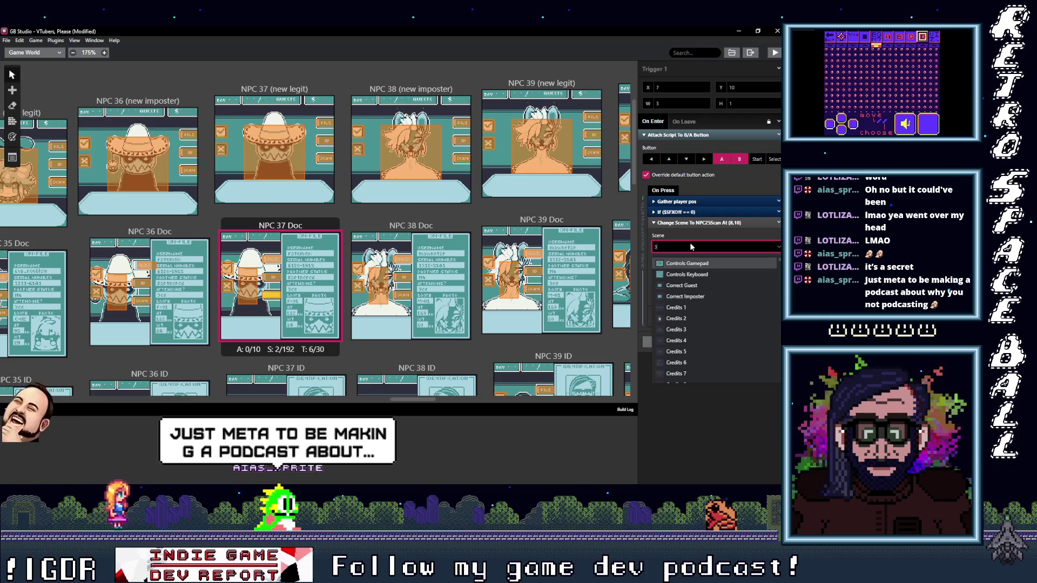
pyautogui.write('NPC 37')
pyautogui.press('Return')
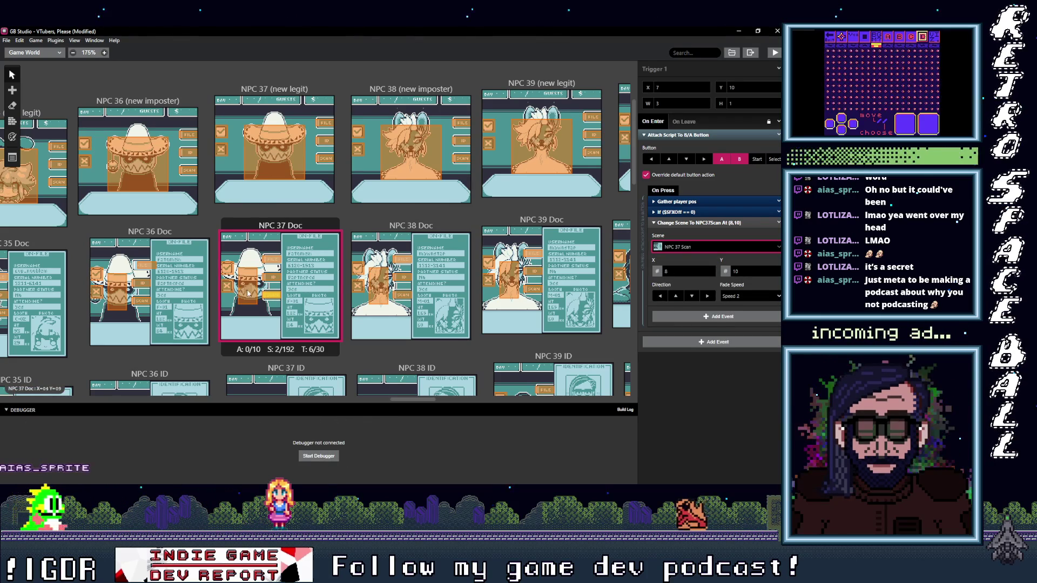
# Point the tall trigger in NPC 37 Doc to NPC 37 (new legit) as well.
pyautogui.click(248, 293)
pyautogui.click(694, 236)
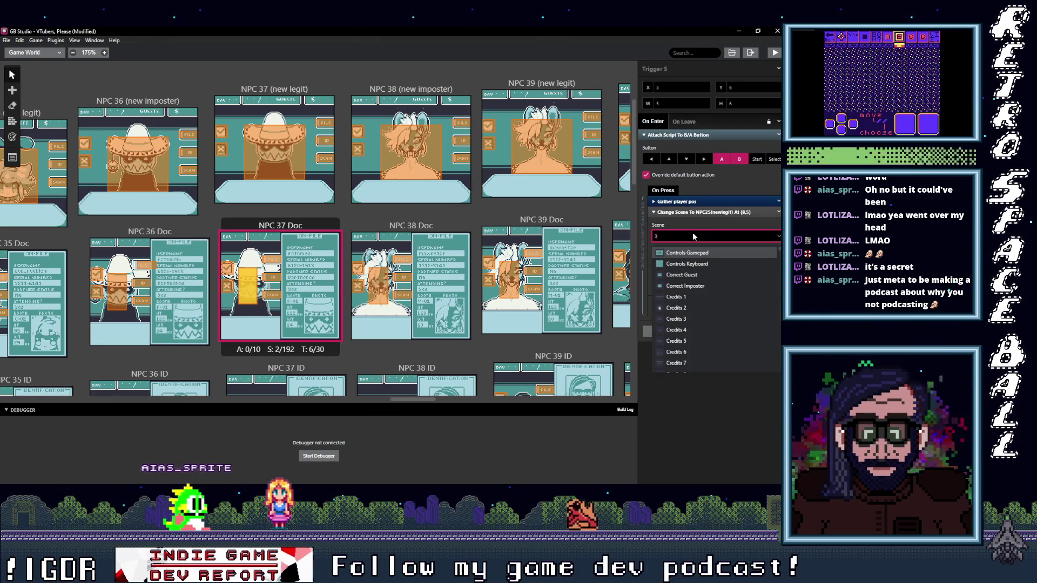
pyautogui.write('7 (')
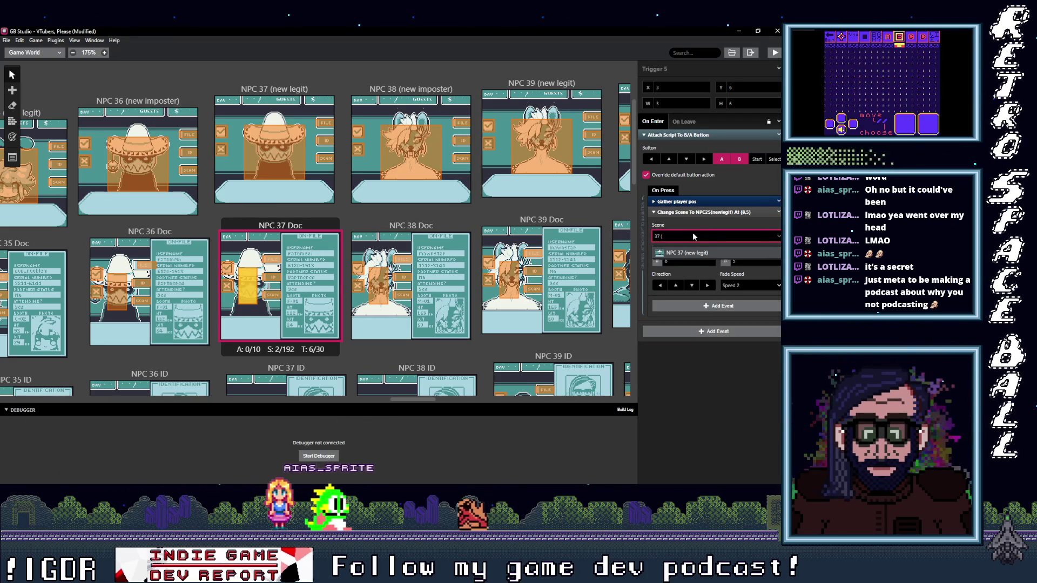
pyautogui.click(696, 250)
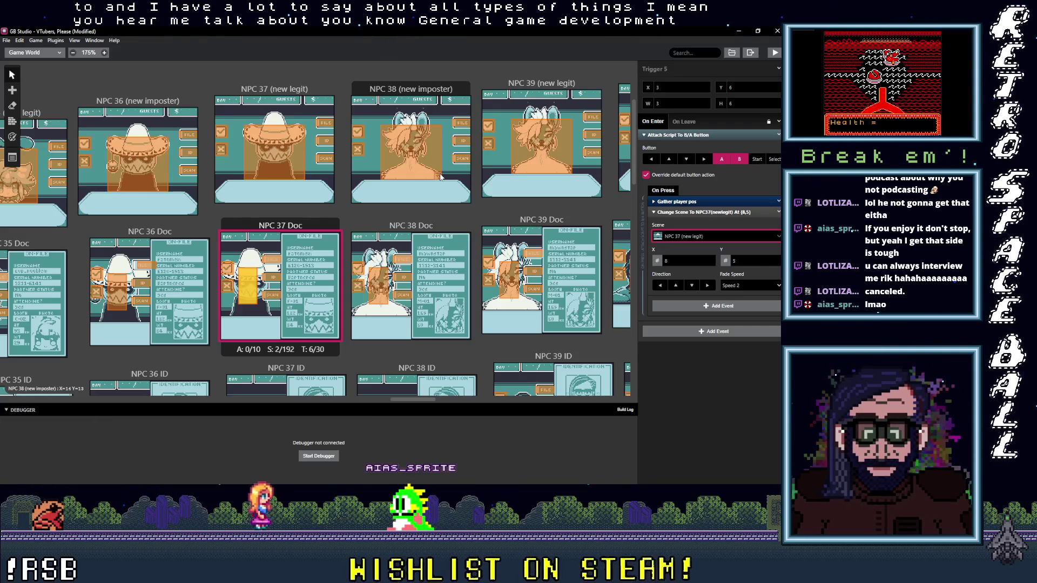
pyautogui.click(137, 270)
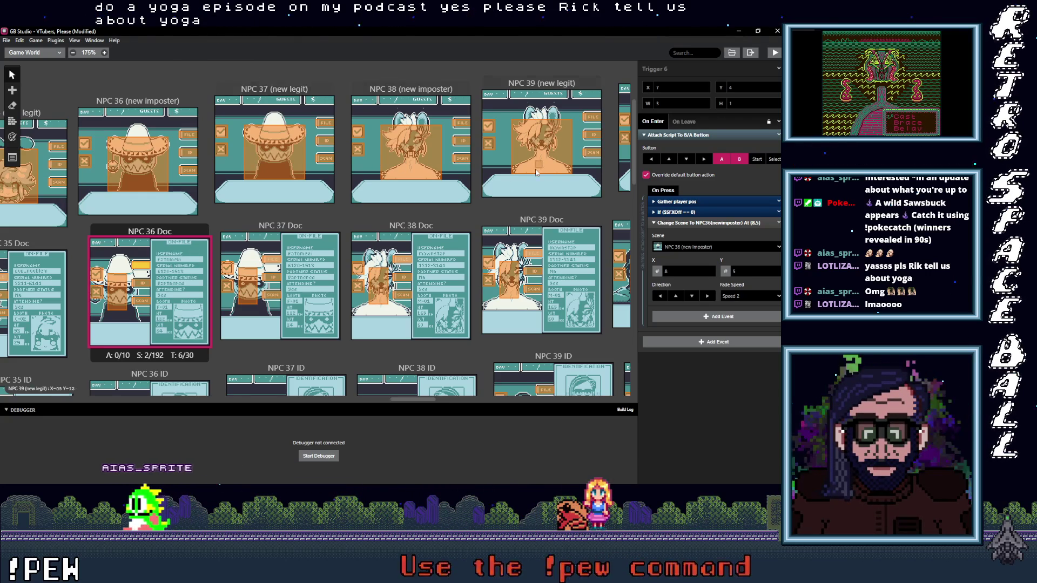
# Review the NPC 36 Doc triggers, the NPC 37 file trigger and NPC 37 Doc's Trigger 5 targets.
pyautogui.click(145, 271)
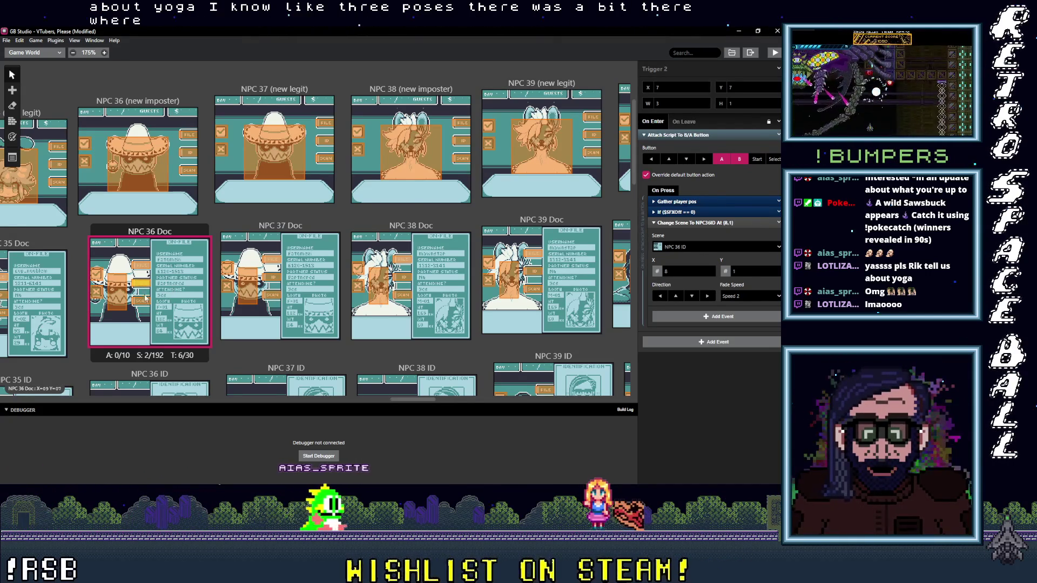
pyautogui.click(129, 297)
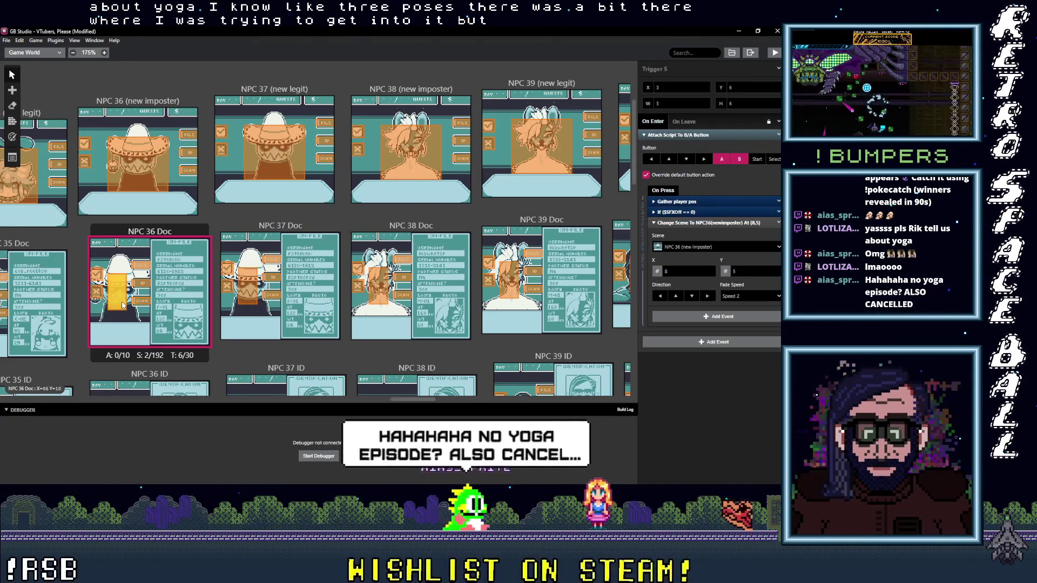
pyautogui.click(324, 125)
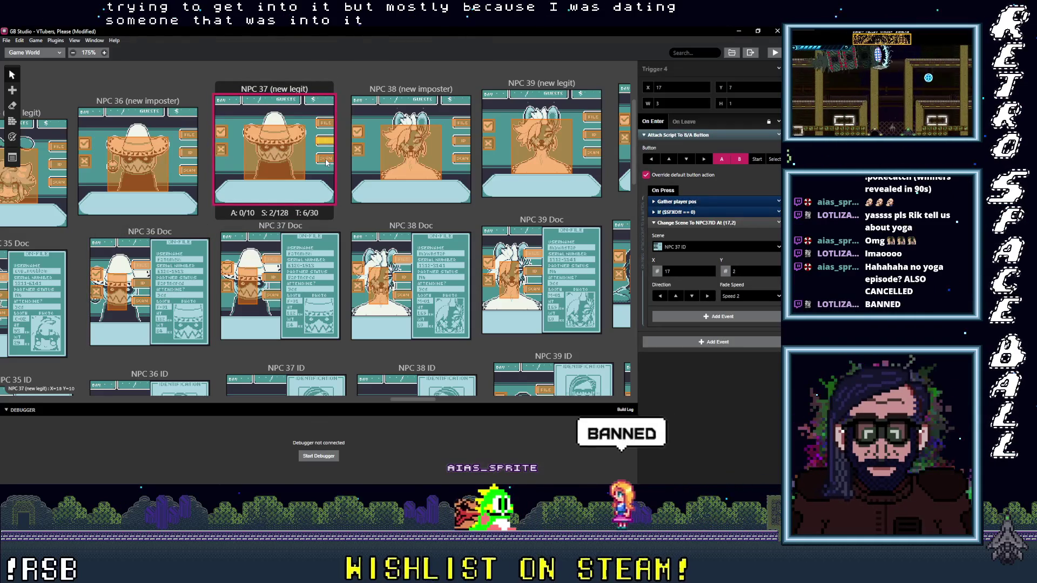
pyautogui.click(274, 266)
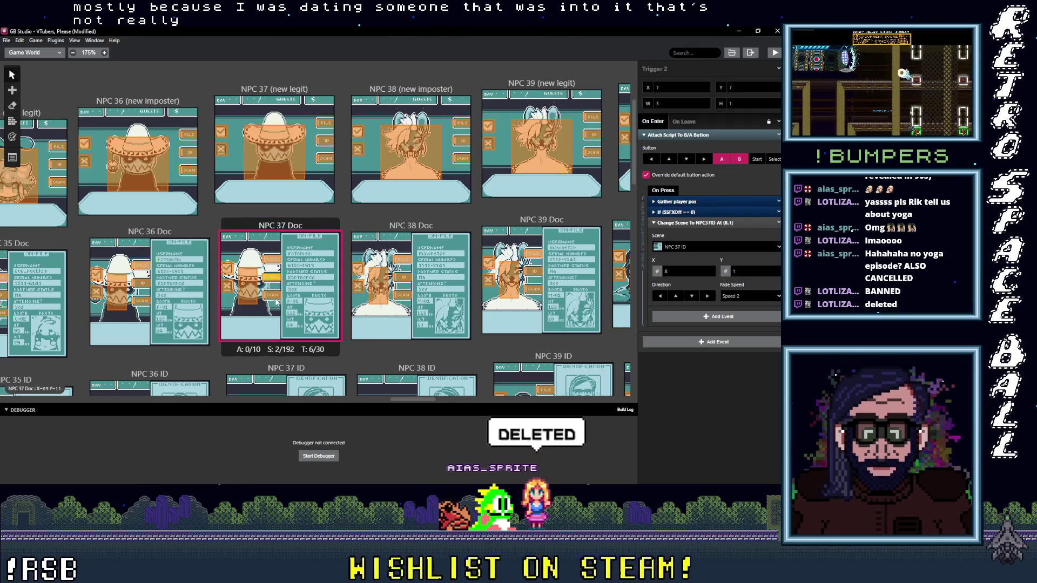
pyautogui.click(243, 300)
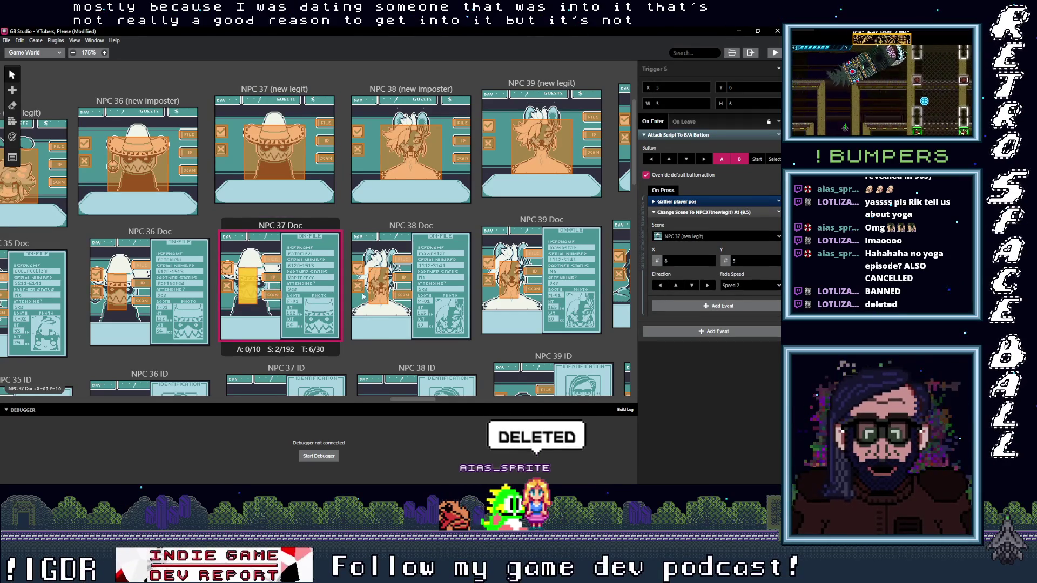
pyautogui.moveTo(413, 400); pyautogui.dragTo(435, 400)
# Point NPC 38's file trigger to NPC 38 Doc and its ID trigger to NPC 38 ID.
pyautogui.click(173, 123)
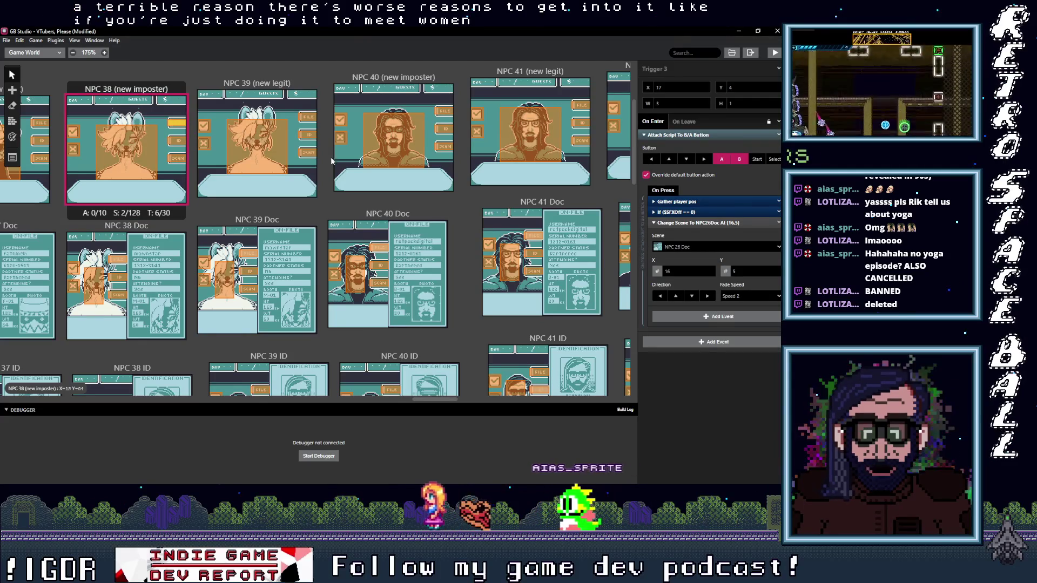
pyautogui.click(687, 248)
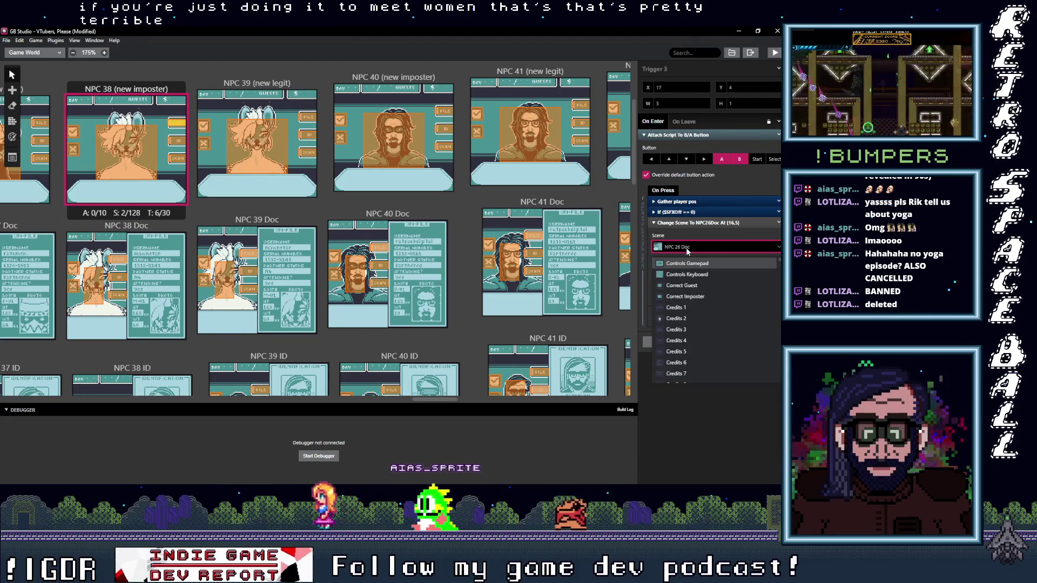
pyautogui.write('38')
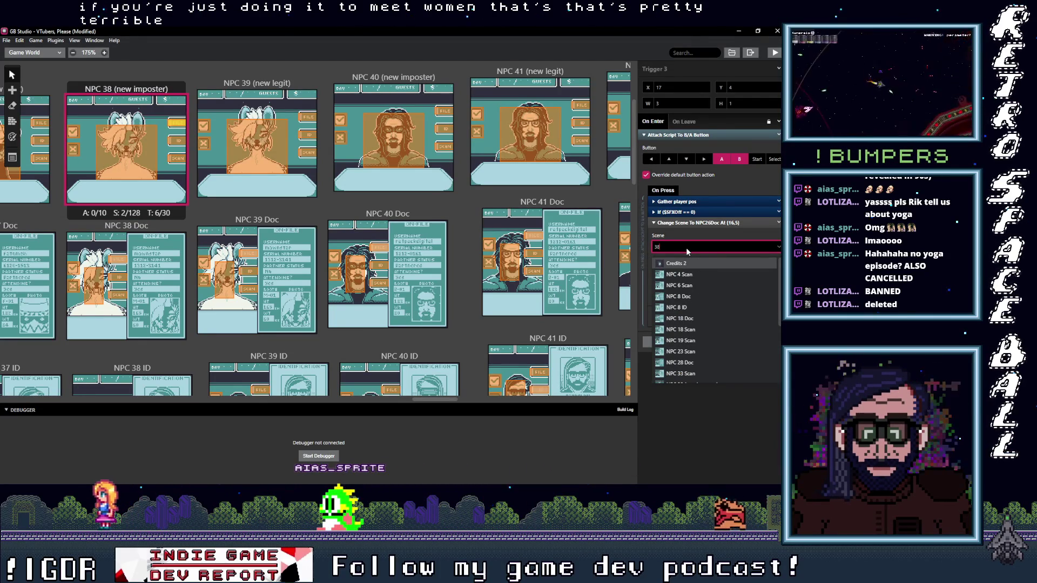
pyautogui.write(' do')
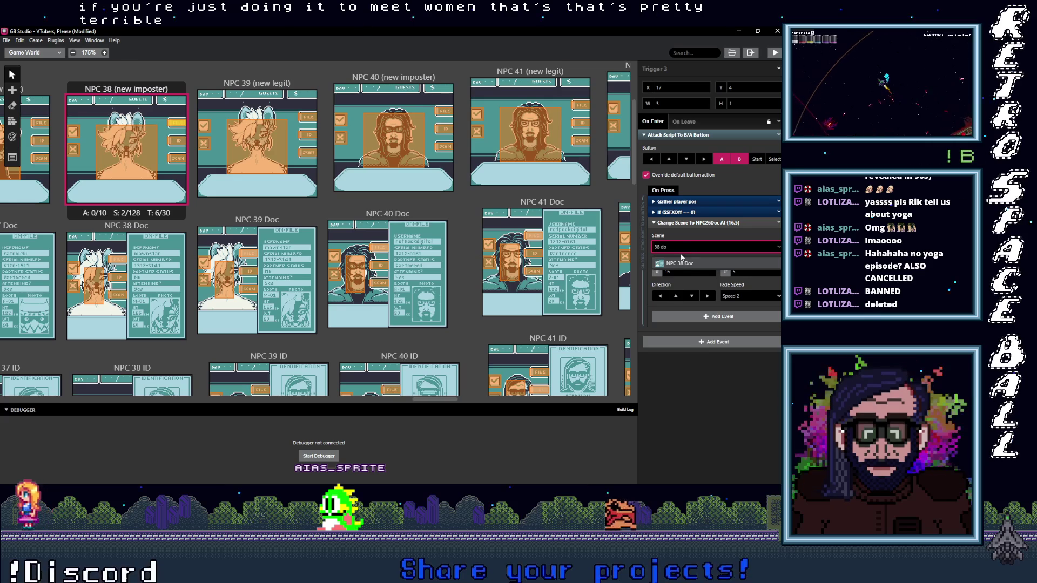
pyautogui.click(679, 264)
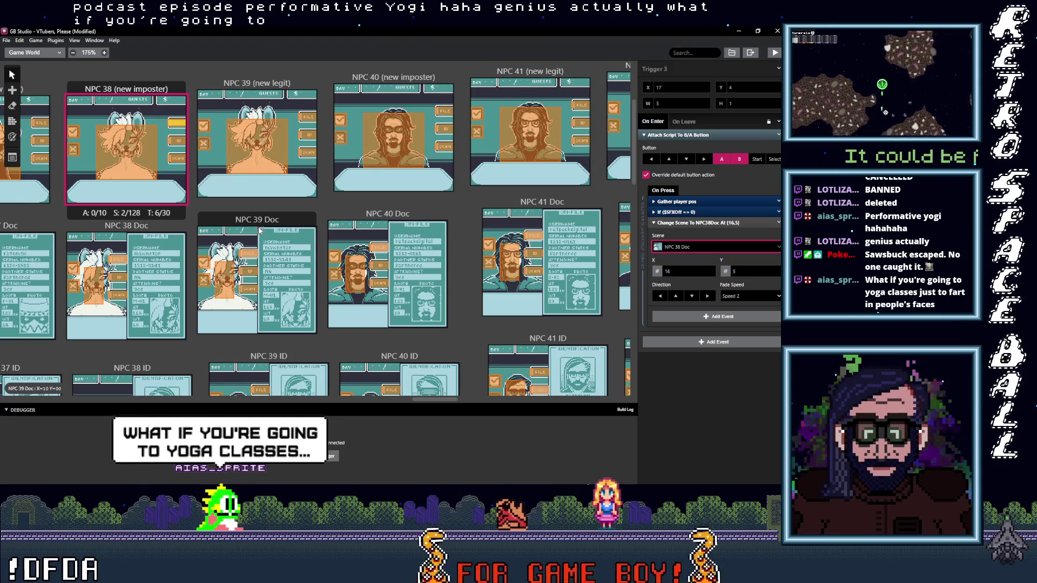
pyautogui.click(180, 142)
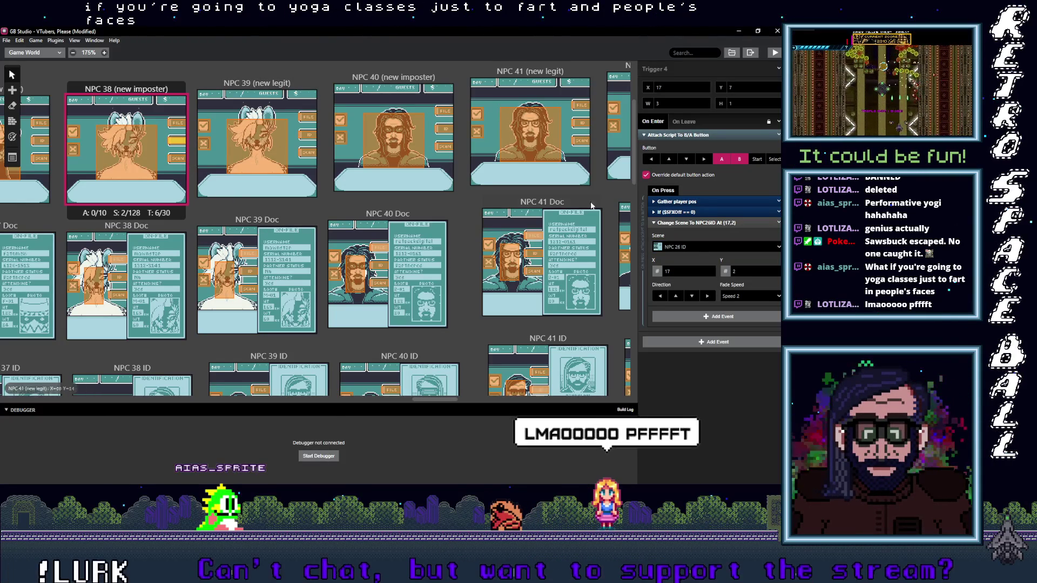
pyautogui.click(695, 246)
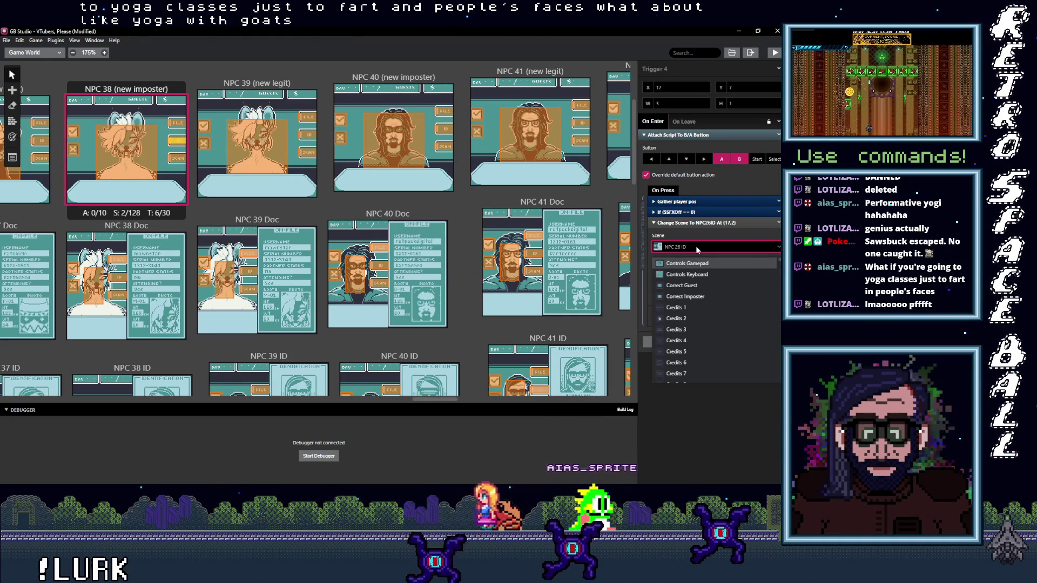
pyautogui.write('38')
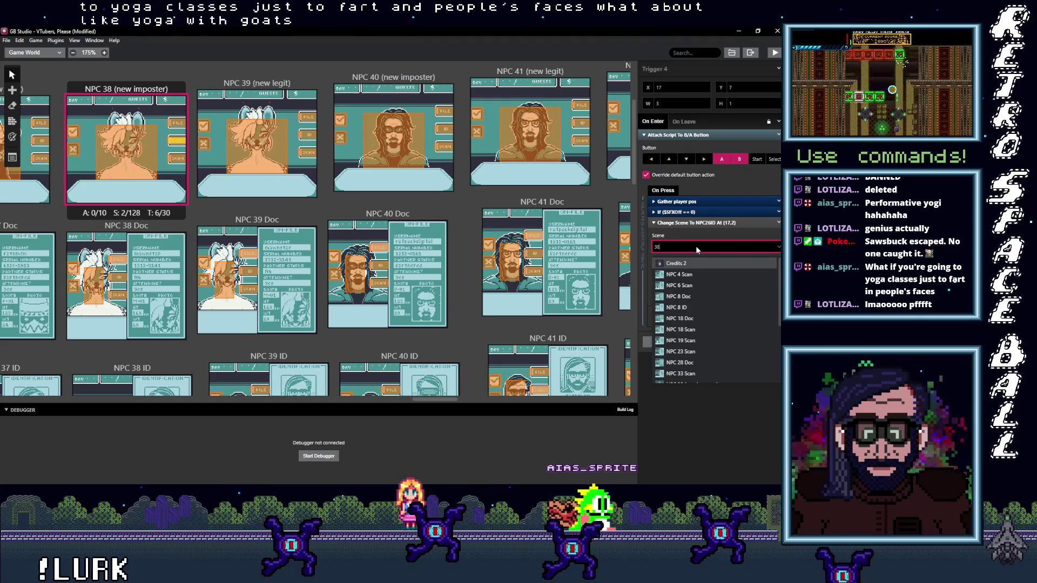
pyautogui.write(' I')
pyautogui.press('Return')
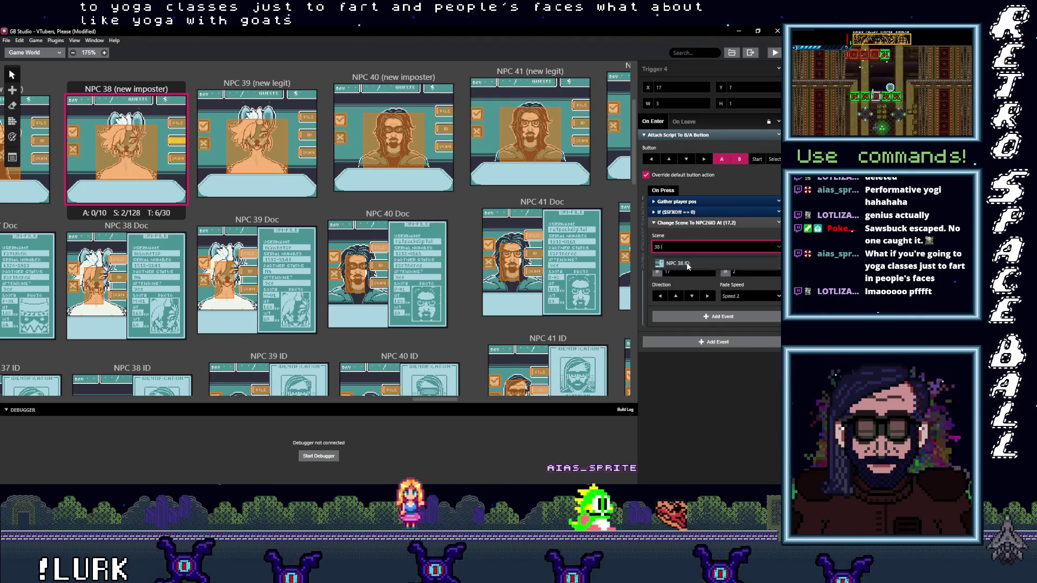
# Point NPC 38's scan trigger to NPC 38 Scan, then inspect the dialog and NPC 38 Doc triggers.
pyautogui.click(176, 158)
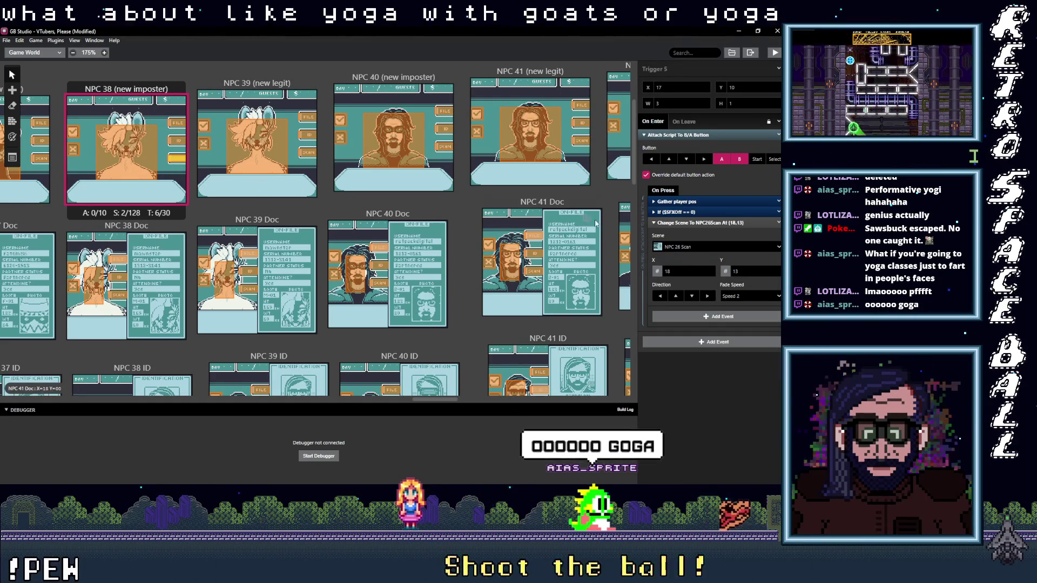
pyautogui.click(696, 247)
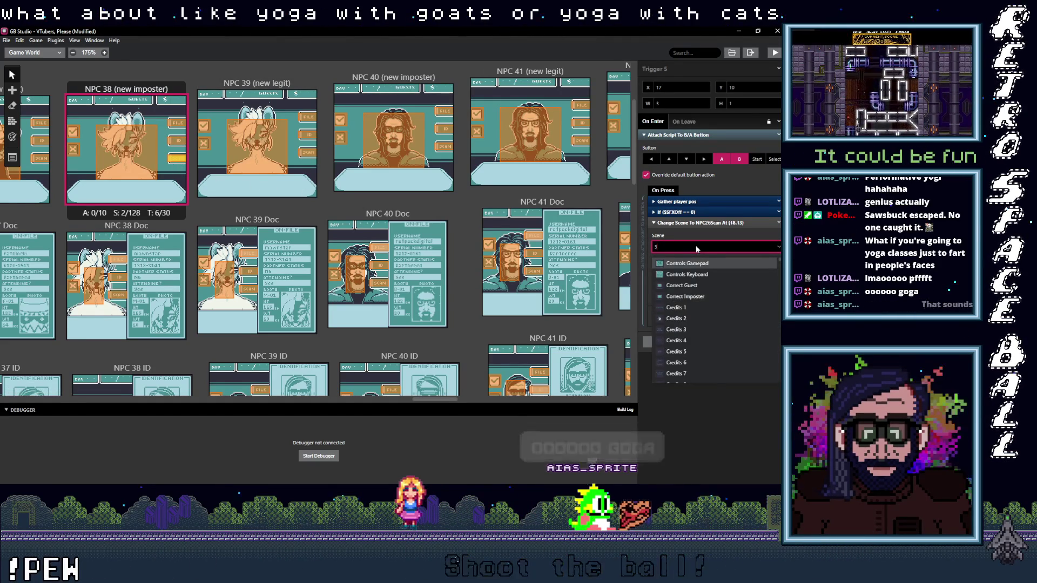
pyautogui.write('38 S')
pyautogui.click(681, 264)
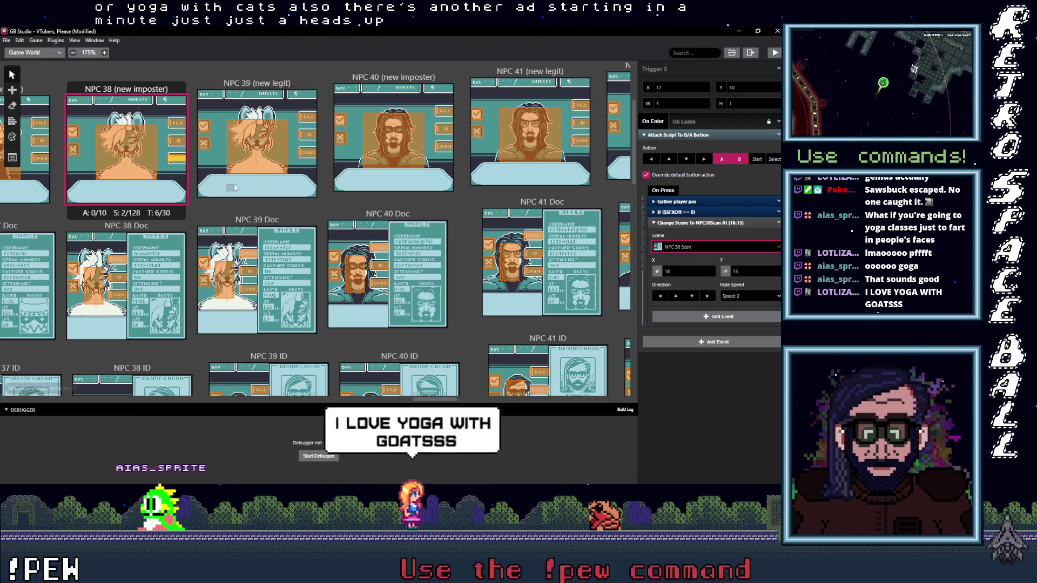
pyautogui.click(143, 164)
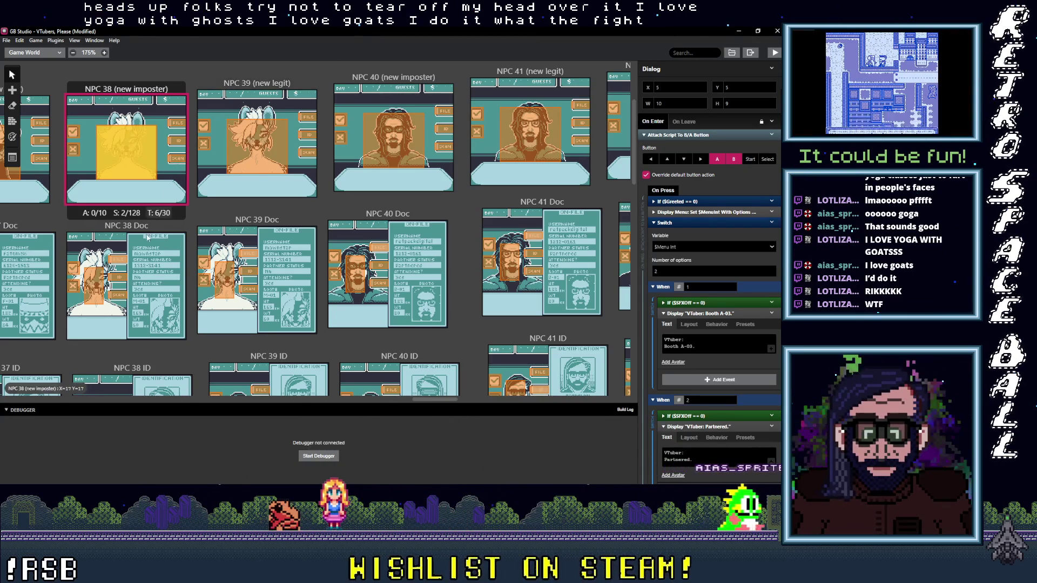
pyautogui.click(117, 260)
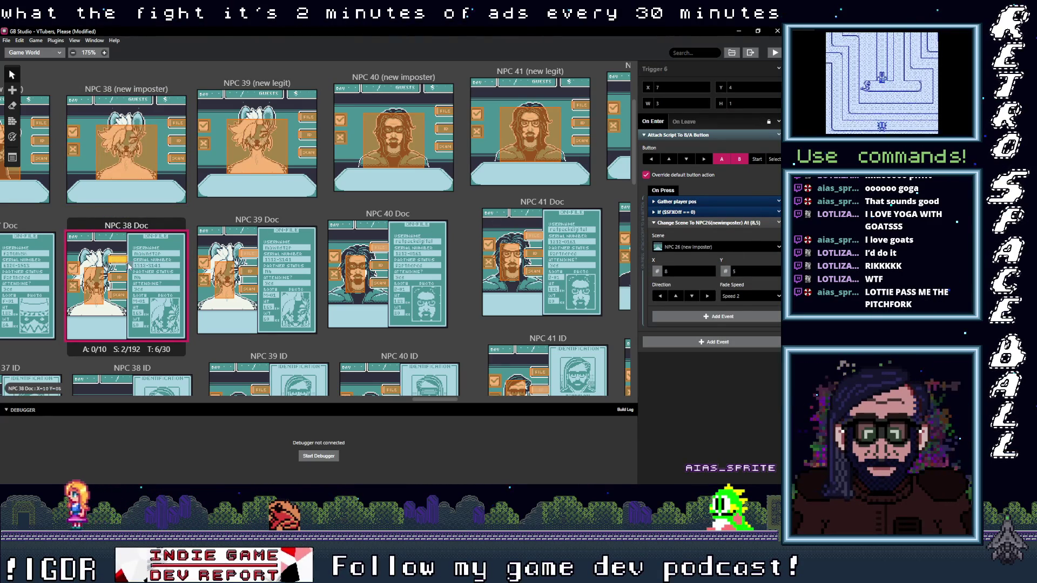
# In NPC 38 Doc, point three triggers to NPC 38 Doc, NPC 38 ID and NPC 38 Scan.
pyautogui.click(709, 248)
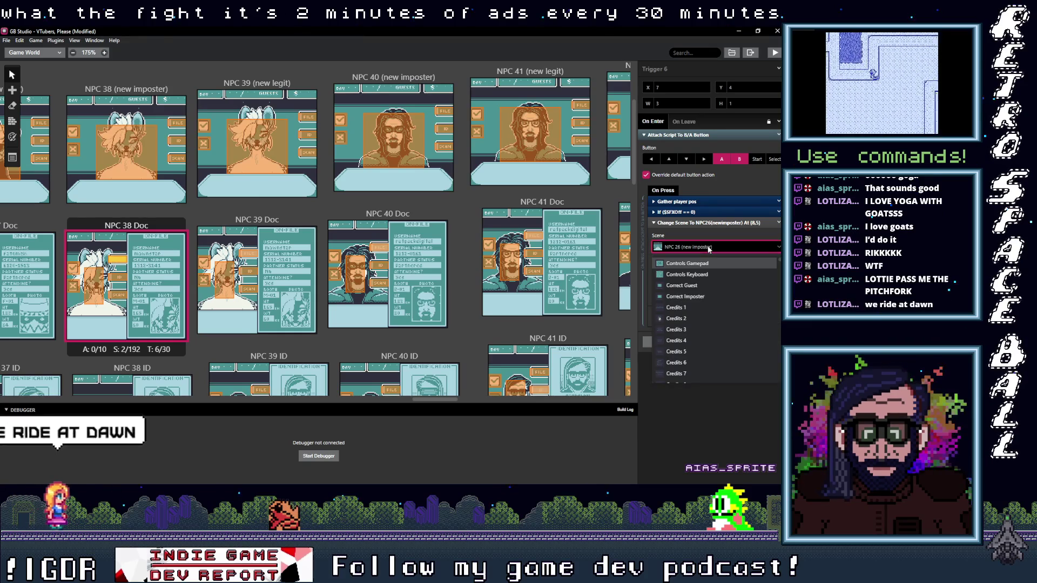
pyautogui.write('38 d')
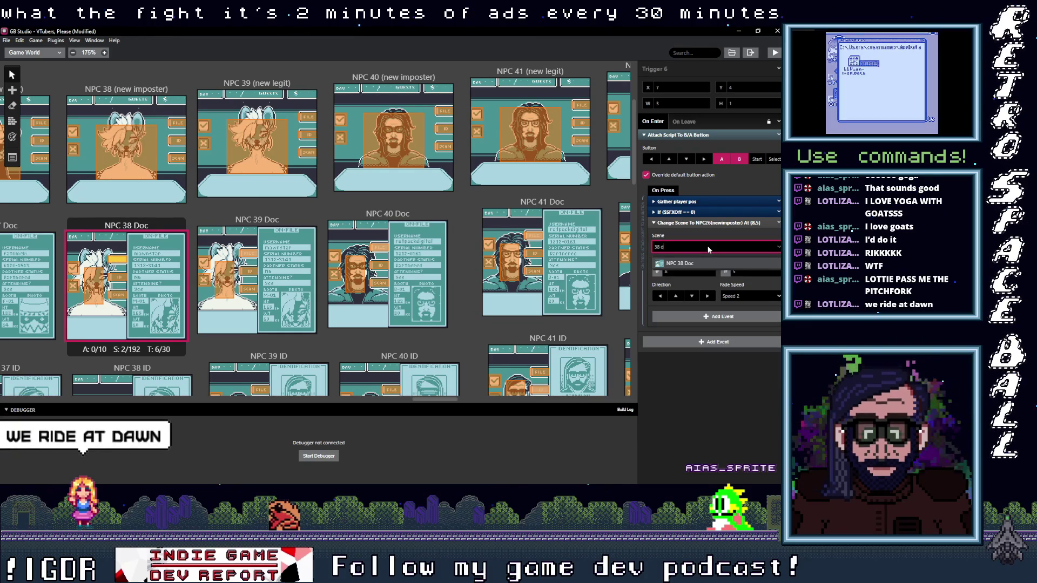
pyautogui.click(695, 262)
pyautogui.click(116, 276)
pyautogui.click(683, 248)
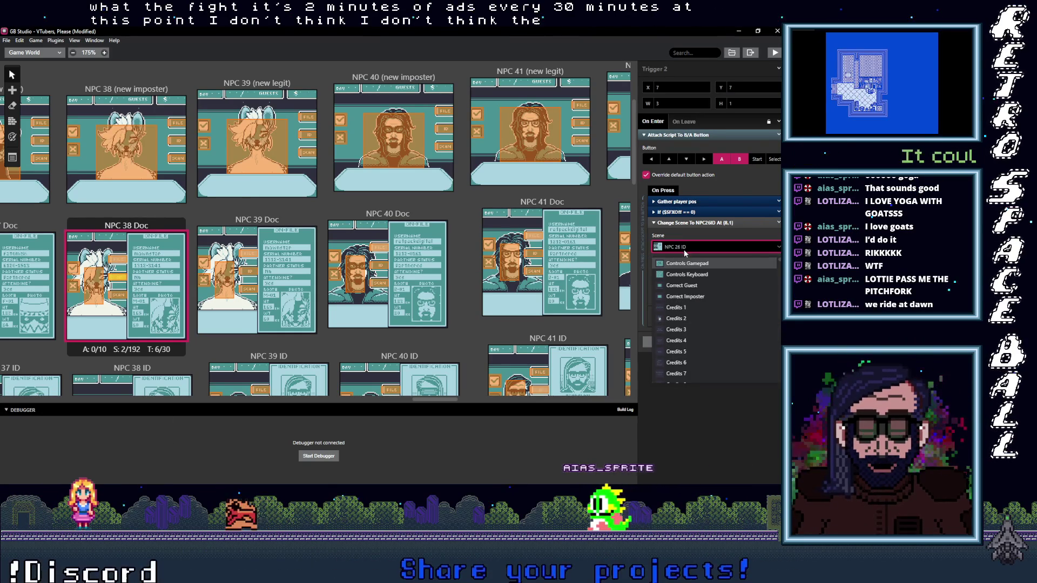
pyautogui.write('38')
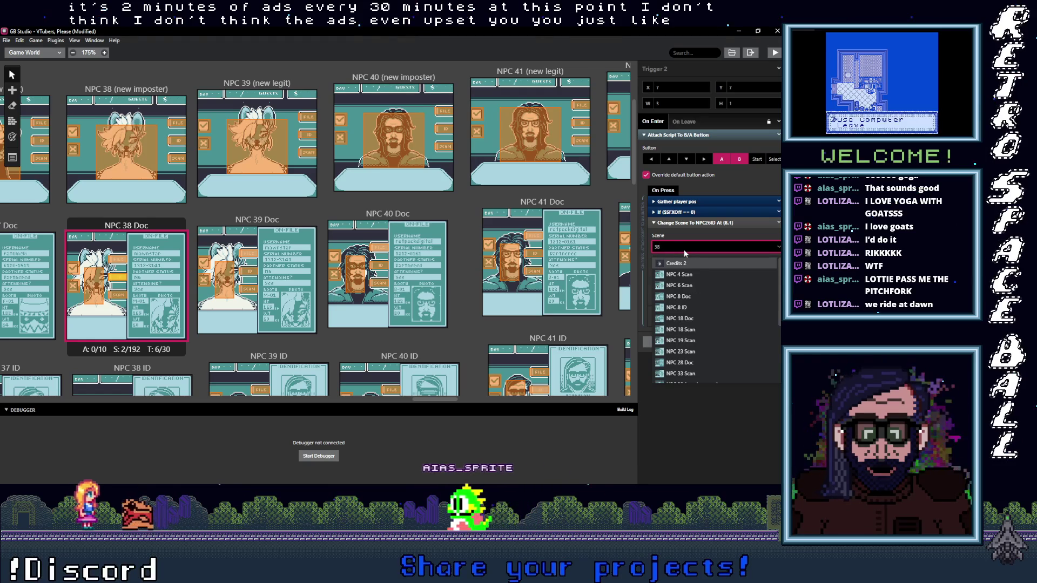
pyautogui.write(' I')
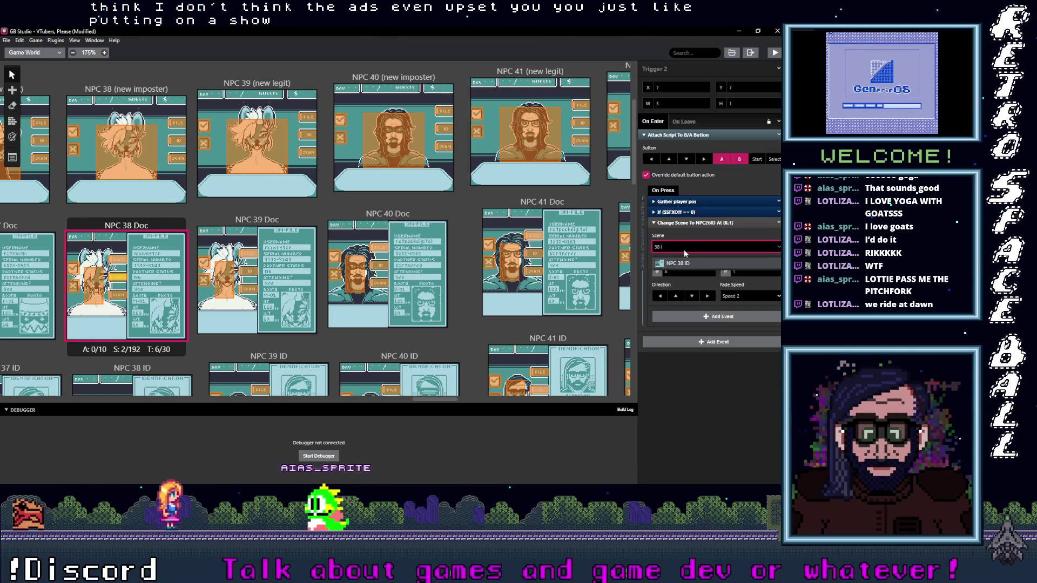
pyautogui.click(682, 264)
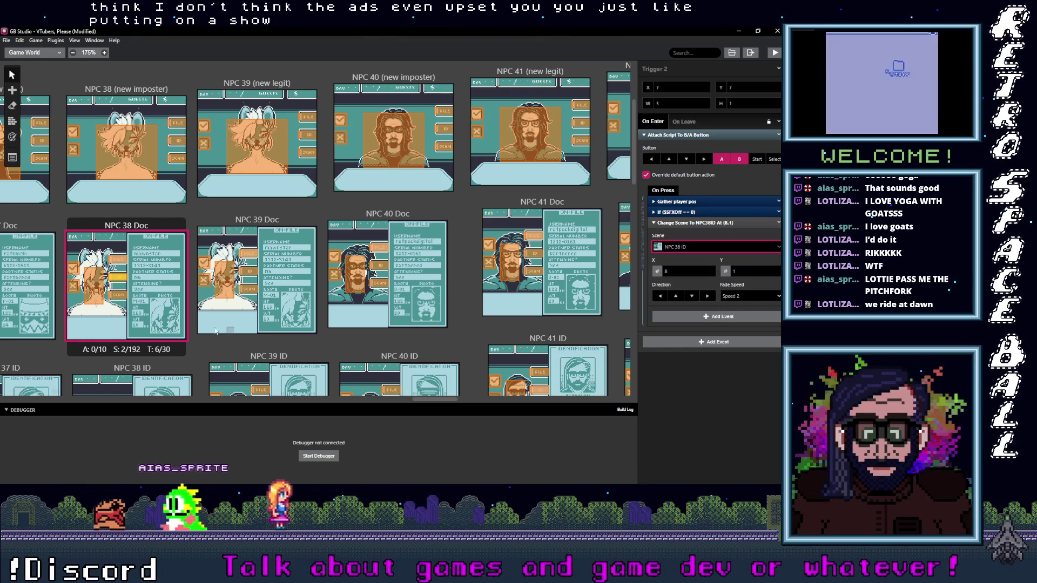
pyautogui.click(124, 295)
pyautogui.click(691, 248)
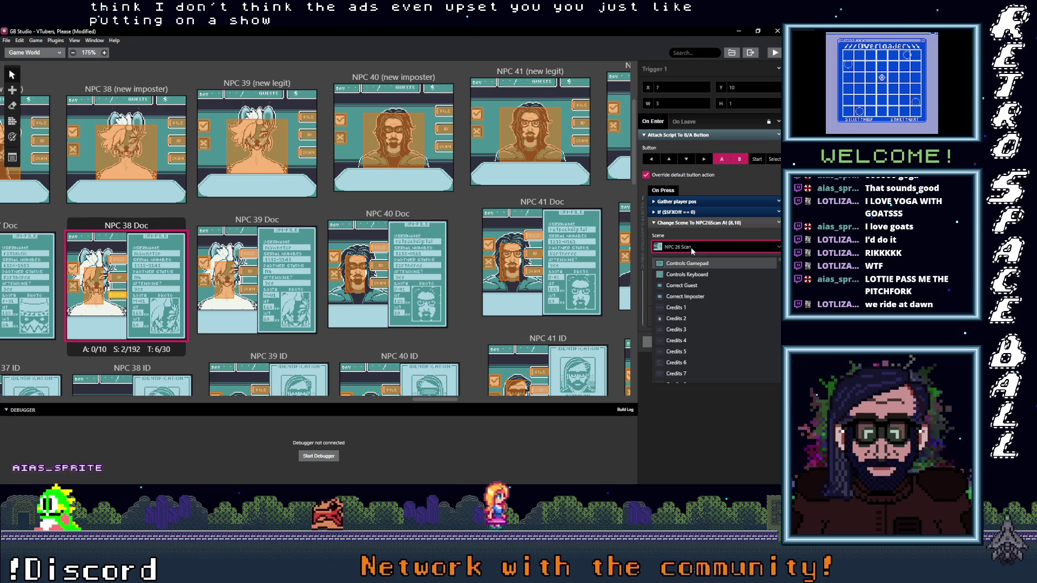
pyautogui.write('38')
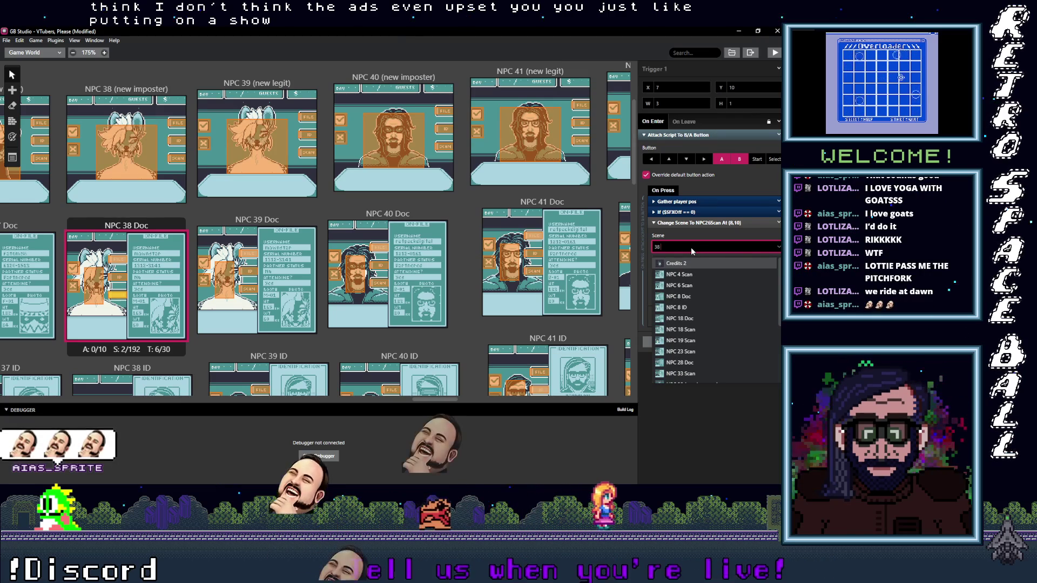
pyautogui.write(' s')
pyautogui.press('Return')
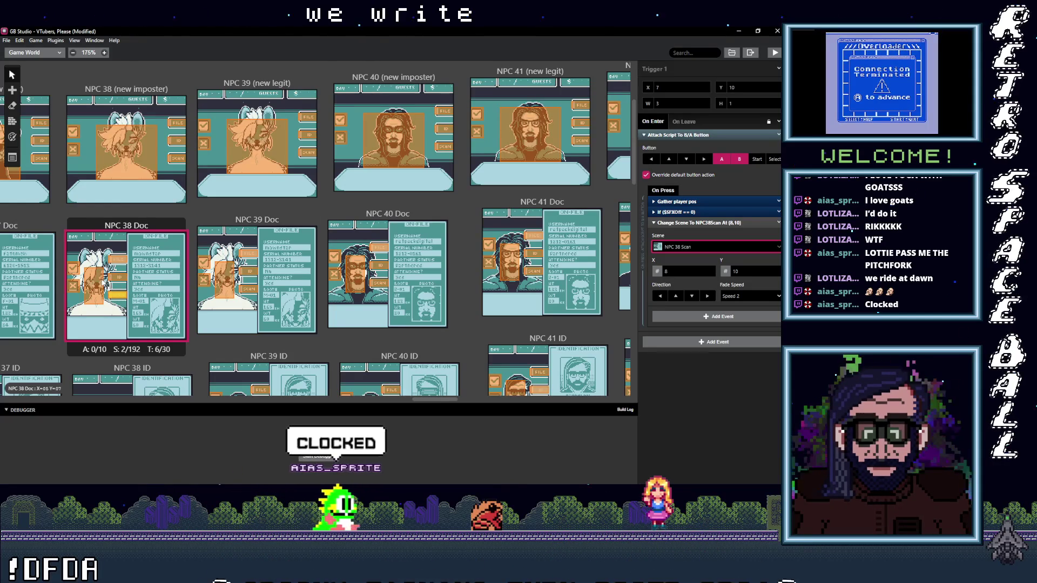
# Paste into another NPC 38 Doc trigger, point it to NPC 38 Doc, then select NPC 39's Trigger 3.
pyautogui.click(99, 282)
pyautogui.hotkey('ctrl', 'v')
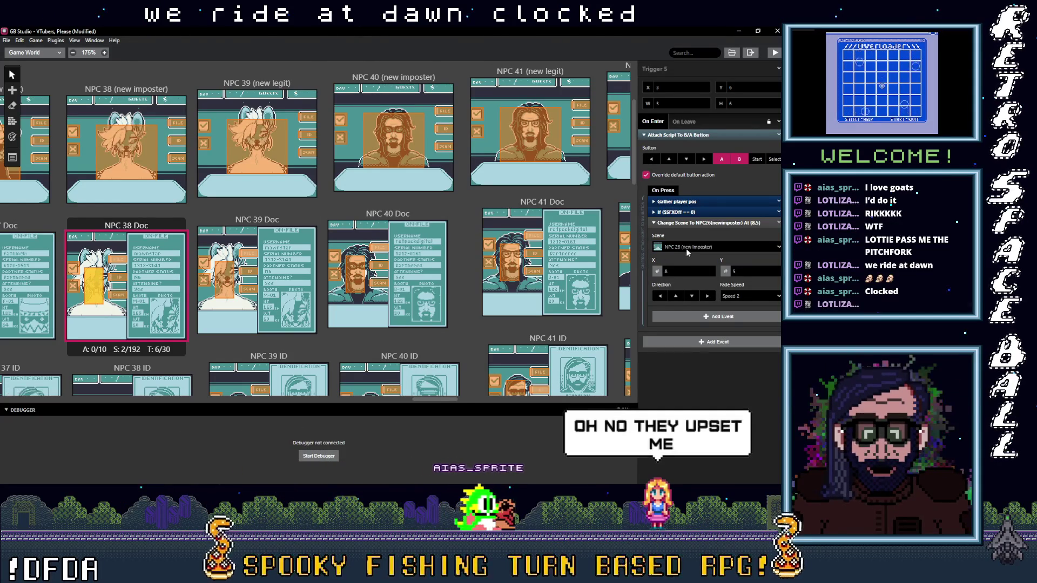
pyautogui.click(686, 248)
pyautogui.write('38')
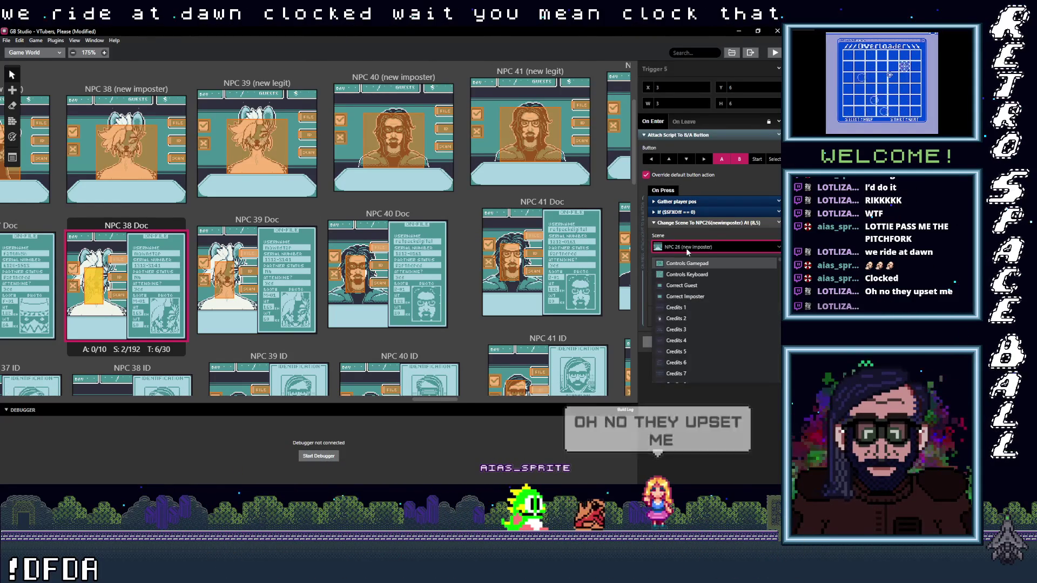
pyautogui.write(' d')
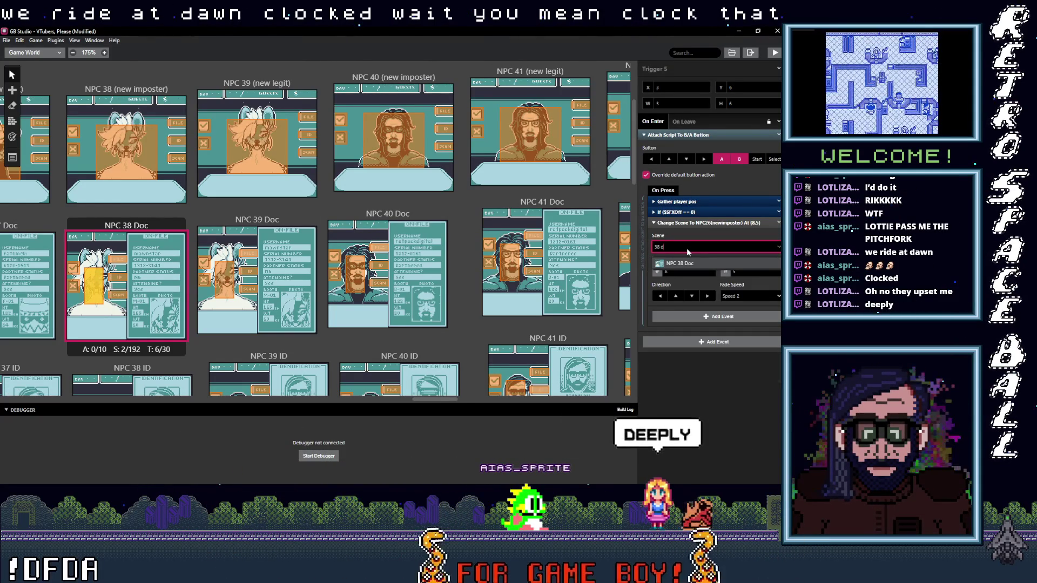
pyautogui.press('Return')
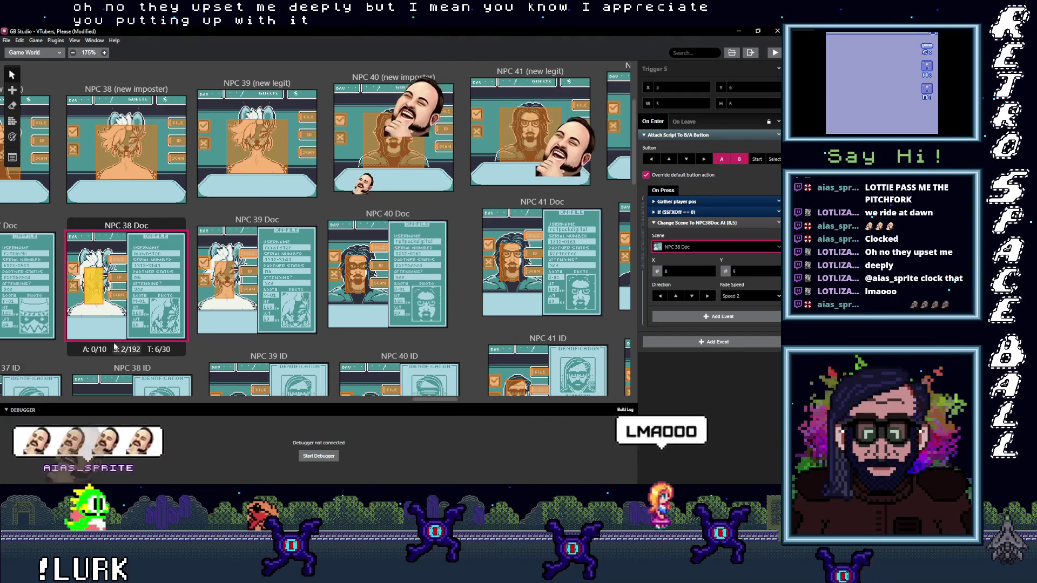
pyautogui.click(306, 117)
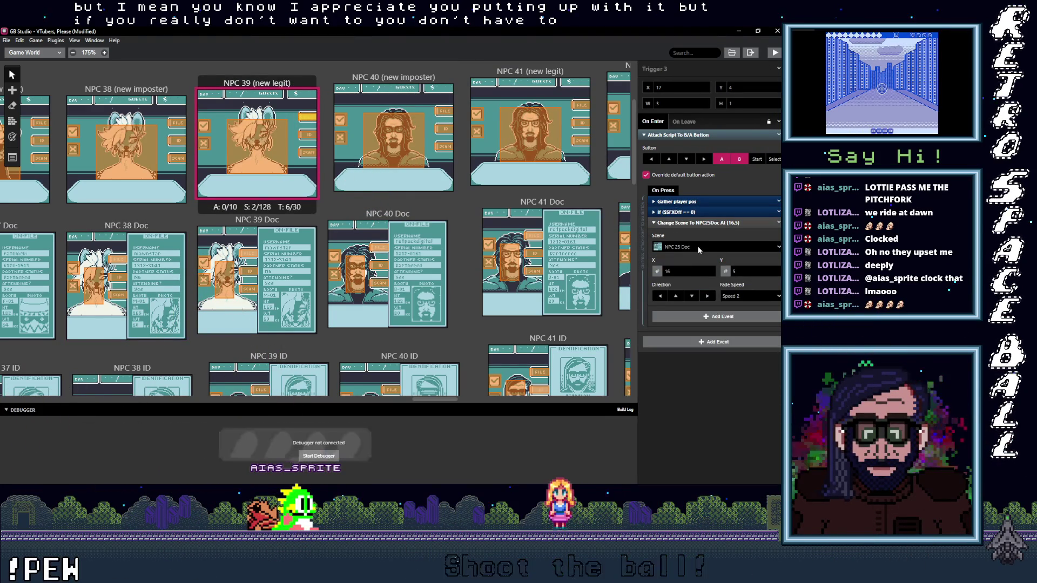
pyautogui.click(698, 246)
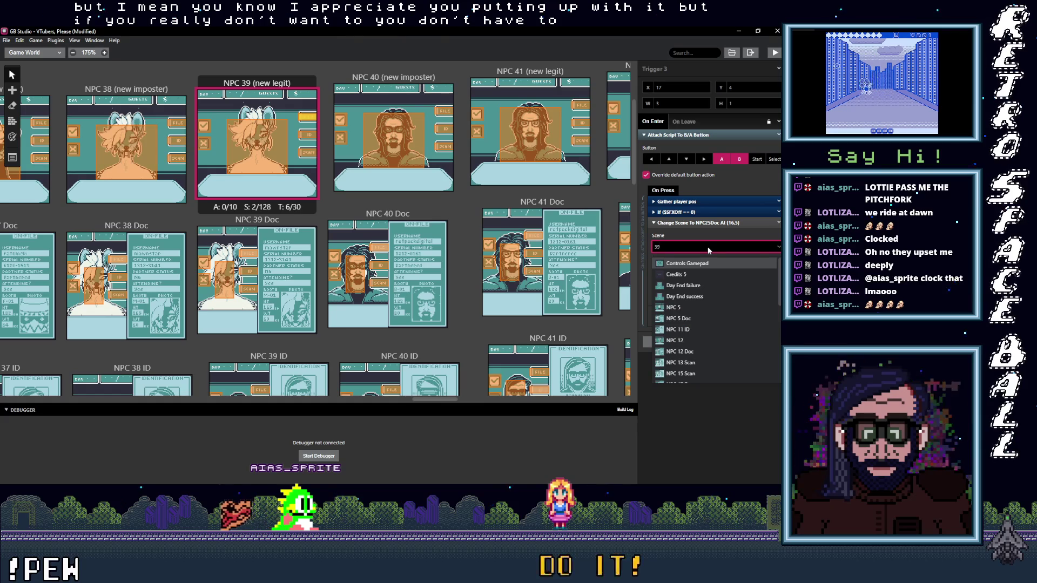
# Point NPC 39's Triggers 3, 4 and 5 to NPC 39 Doc, NPC 39 ID and NPC 39 Scan.
pyautogui.click(682, 262)
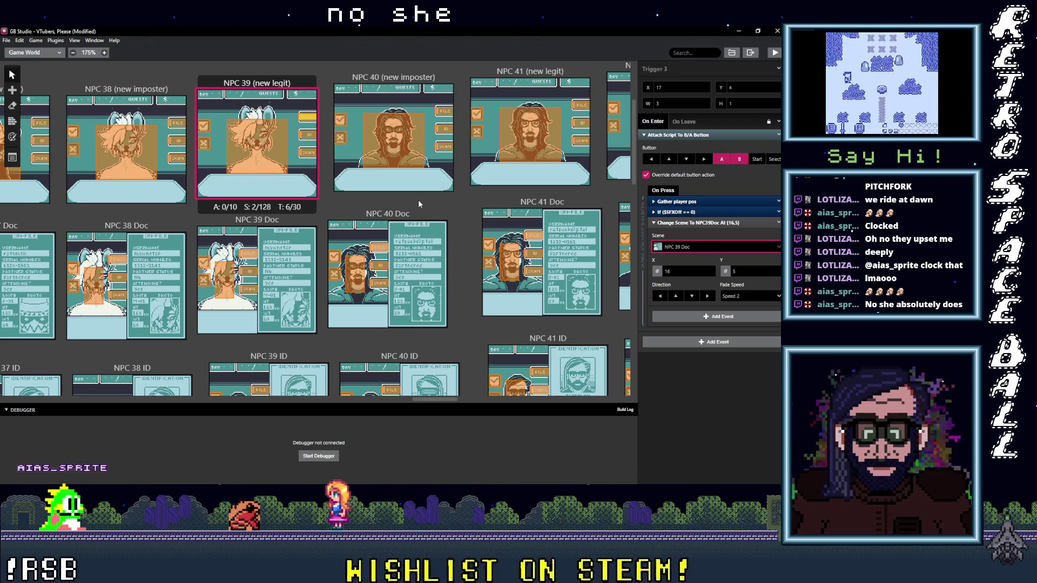
pyautogui.click(311, 135)
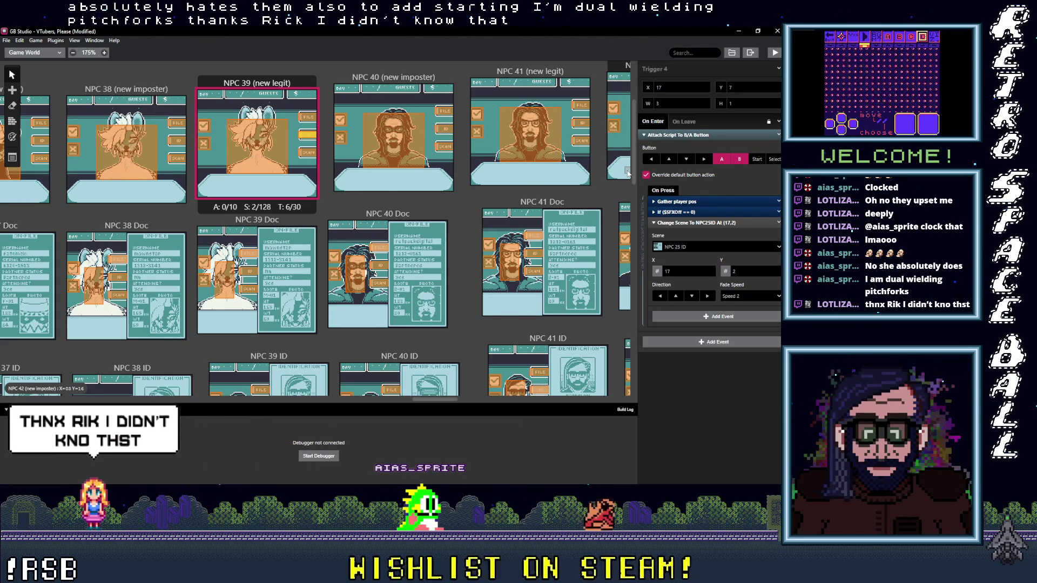
pyautogui.click(688, 247)
pyautogui.write('39')
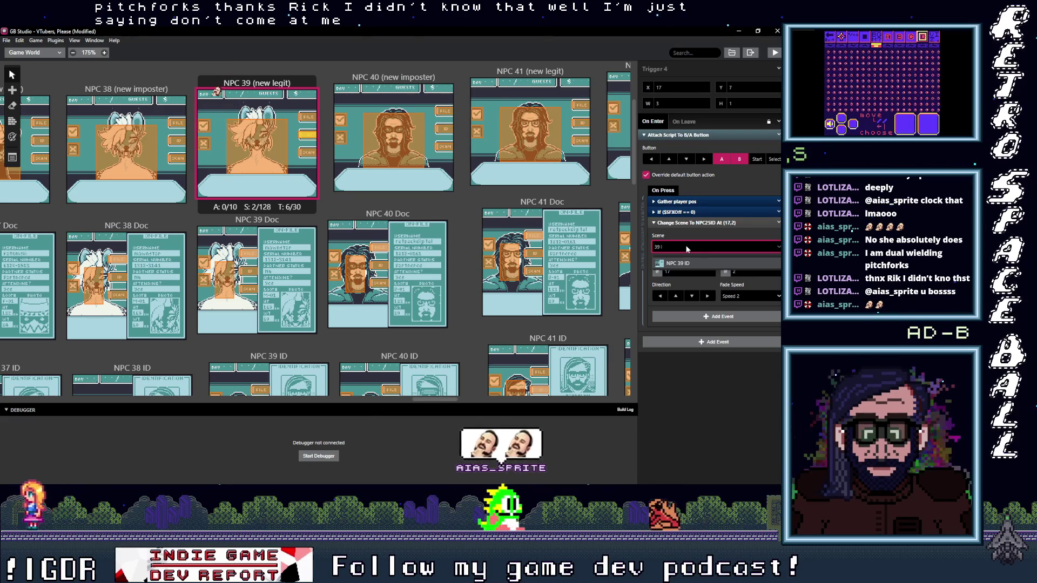
pyautogui.click(688, 264)
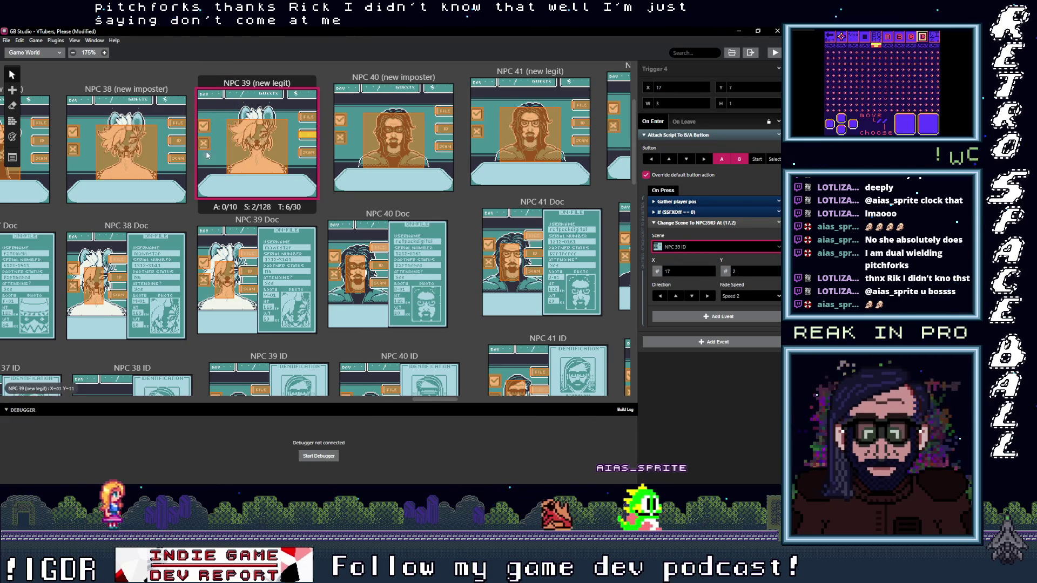
pyautogui.click(305, 152)
pyautogui.click(685, 247)
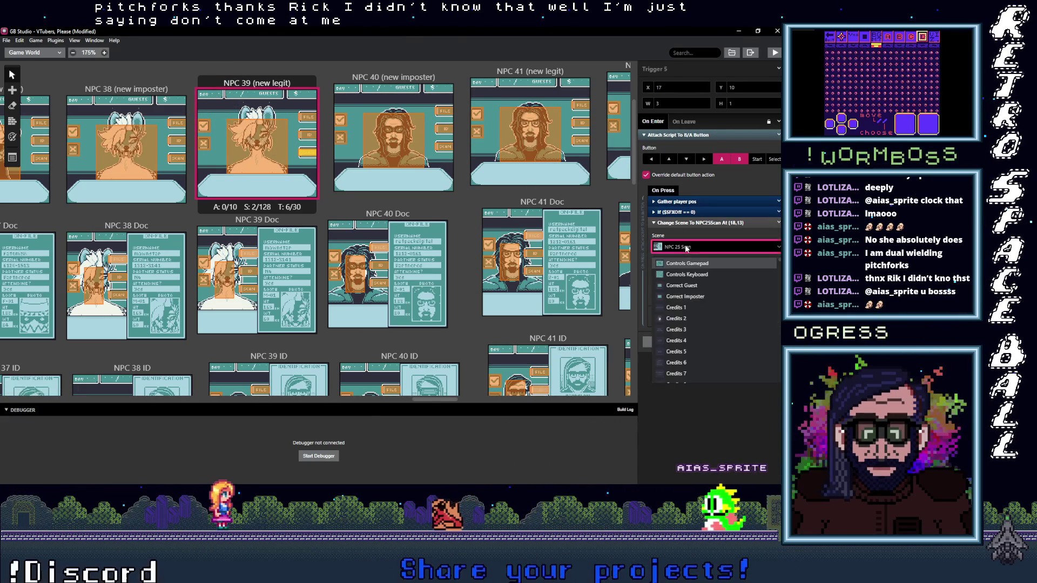
pyautogui.write('39 s')
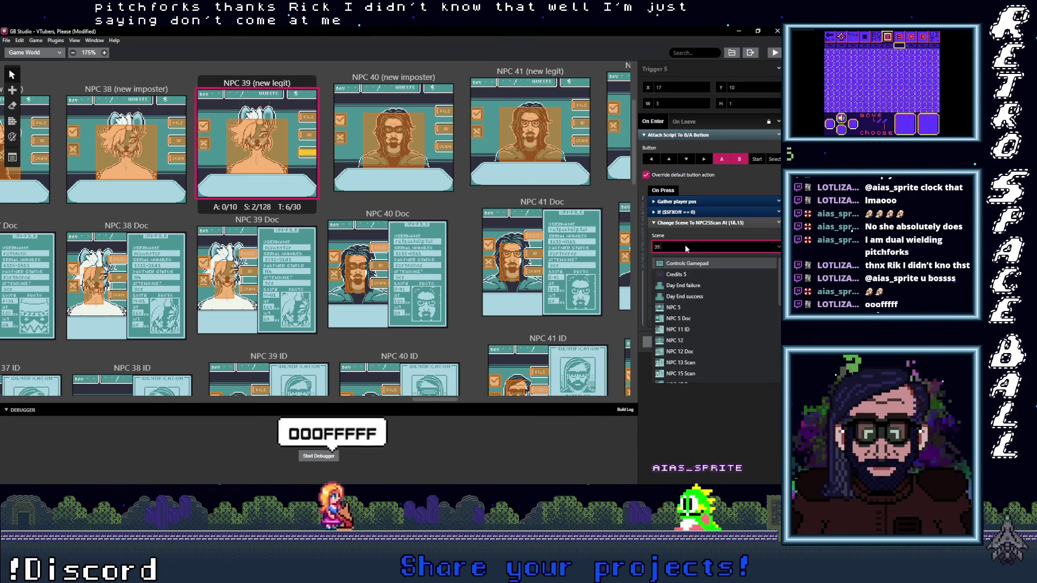
pyautogui.press('Return')
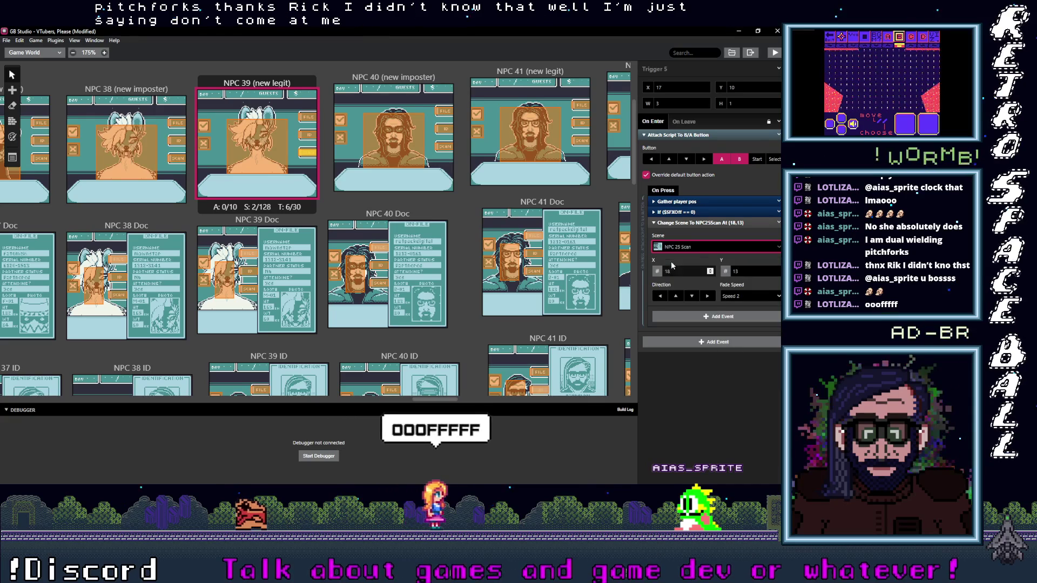
pyautogui.click(248, 253)
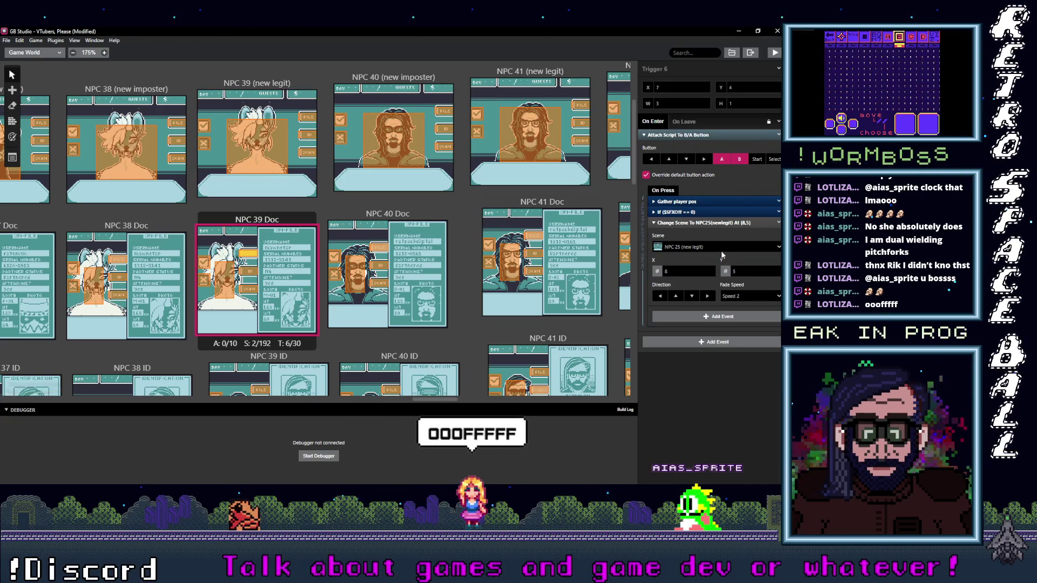
# Point two NPC 39 Doc triggers back to NPC 39 (new legit).
pyautogui.click(705, 247)
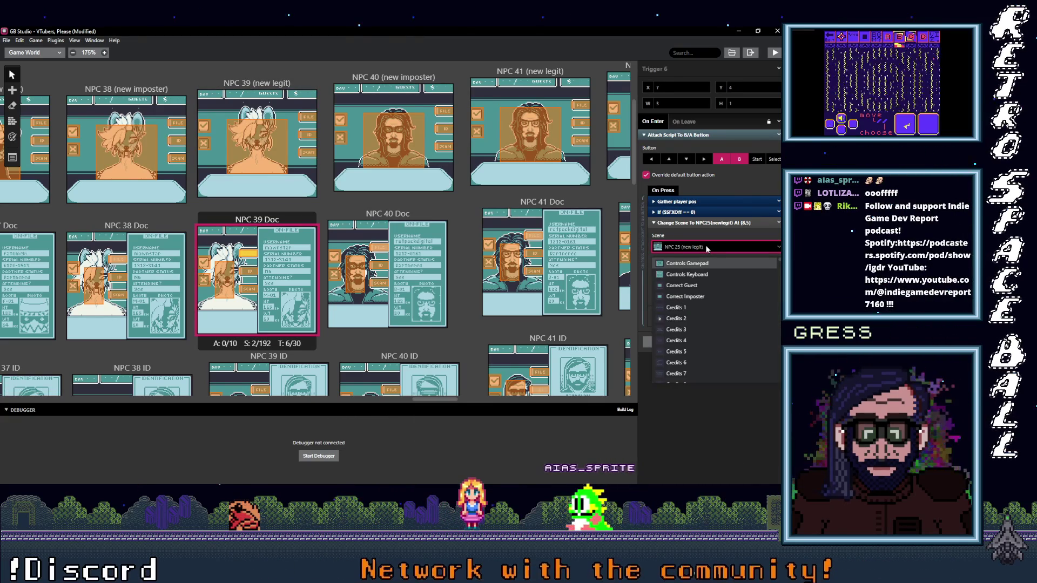
pyautogui.write('39')
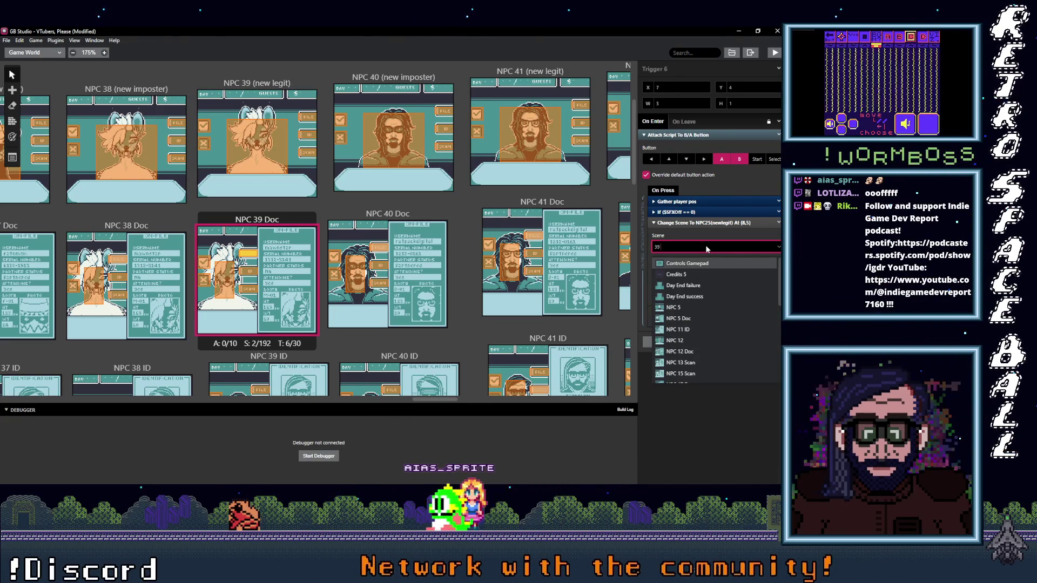
pyautogui.write(' (')
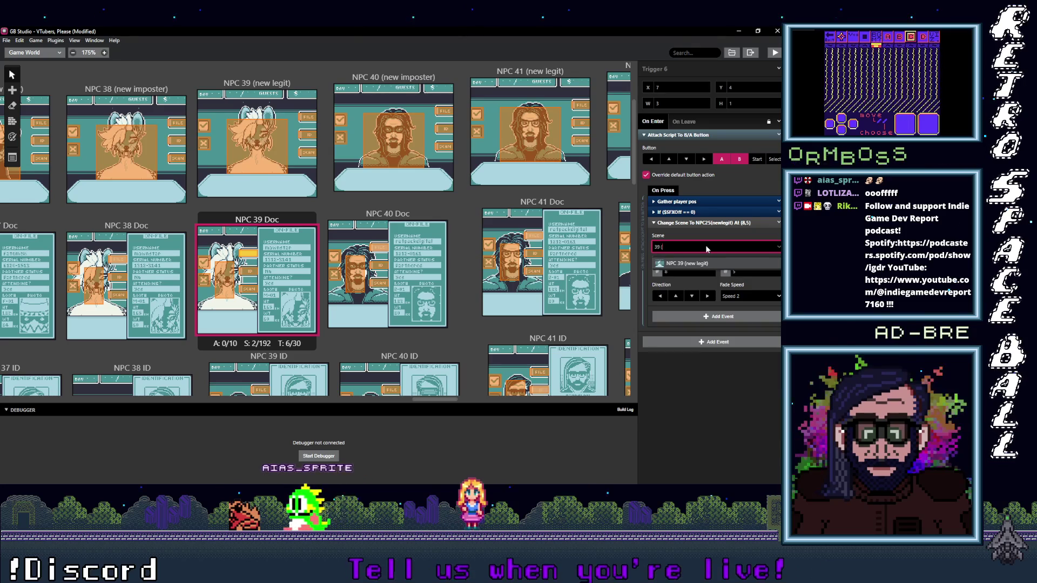
pyautogui.click(683, 265)
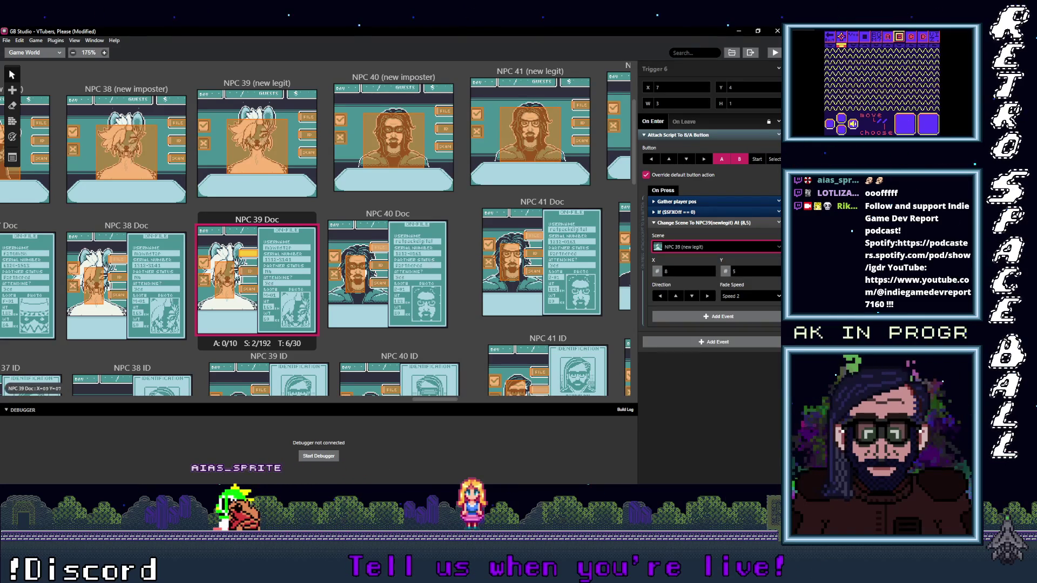
pyautogui.click(229, 276)
pyautogui.click(680, 238)
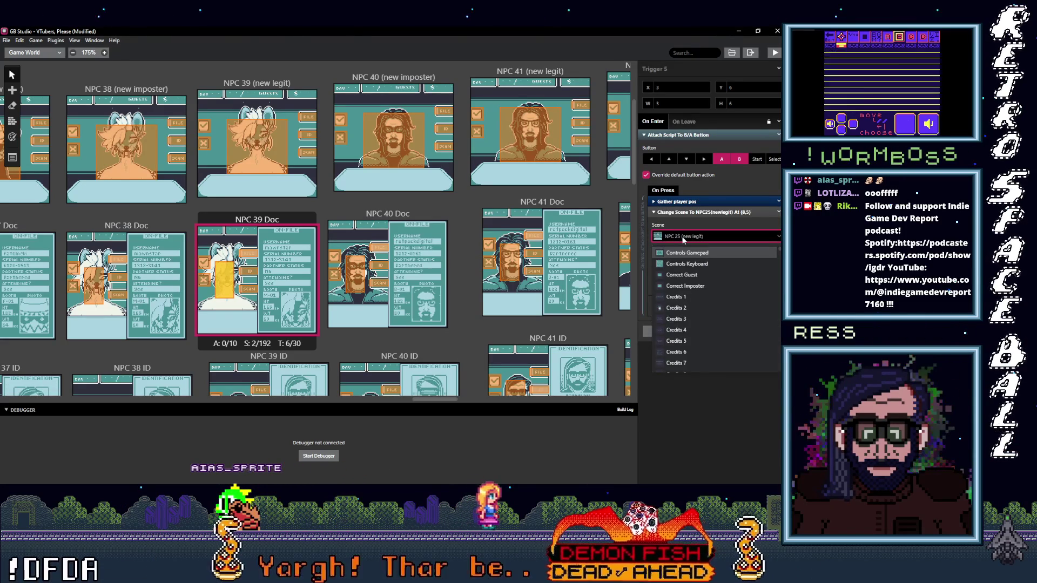
pyautogui.write('39 (')
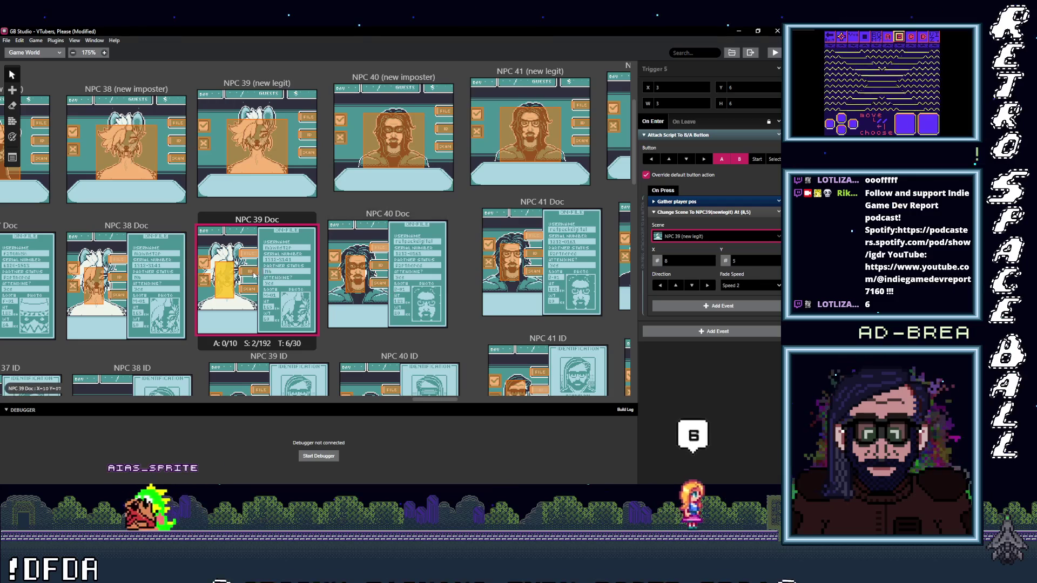
pyautogui.click(685, 254)
# Point Trigger 2 to NPC 39 ID and the remaining trigger to NPC 39 Scan.
pyautogui.click(687, 248)
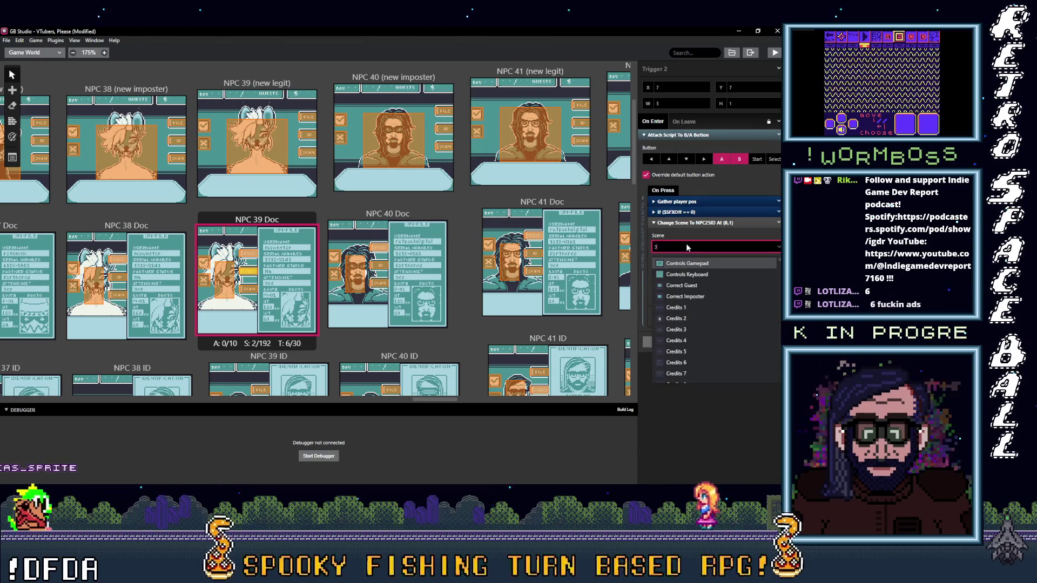
pyautogui.write('39 I')
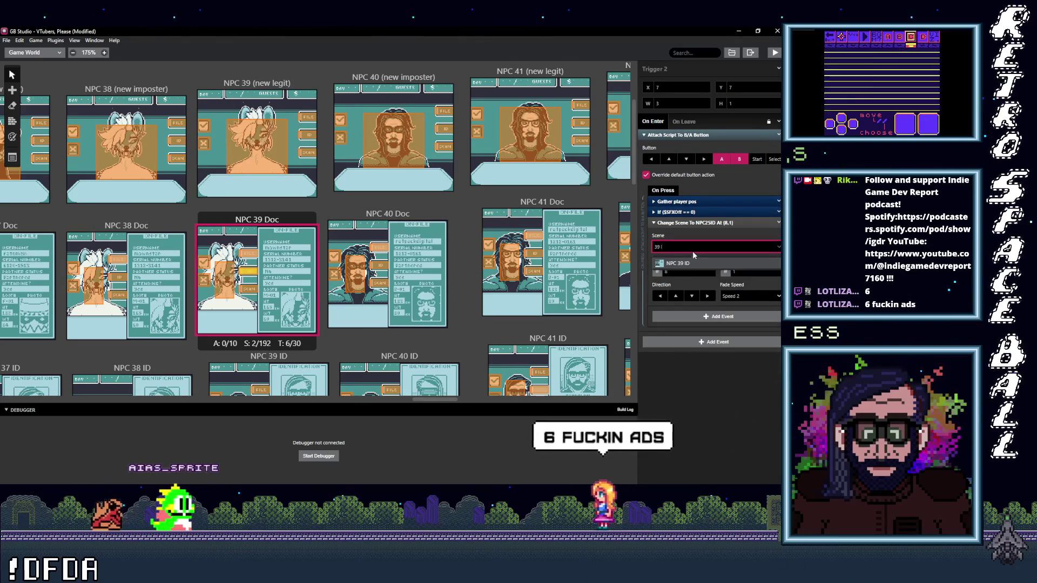
pyautogui.click(690, 264)
pyautogui.click(248, 288)
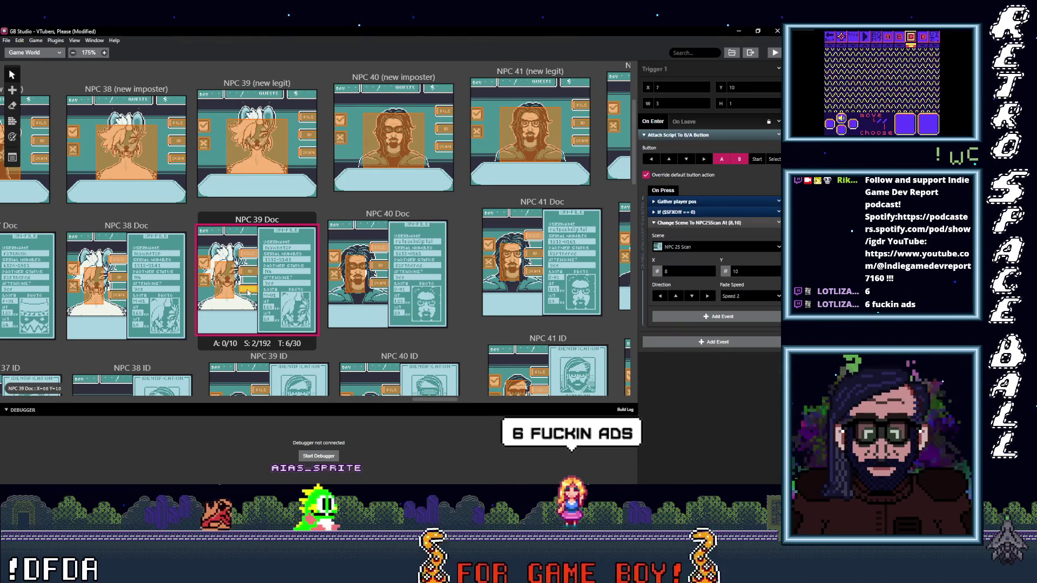
pyautogui.click(704, 246)
pyautogui.write('39 s')
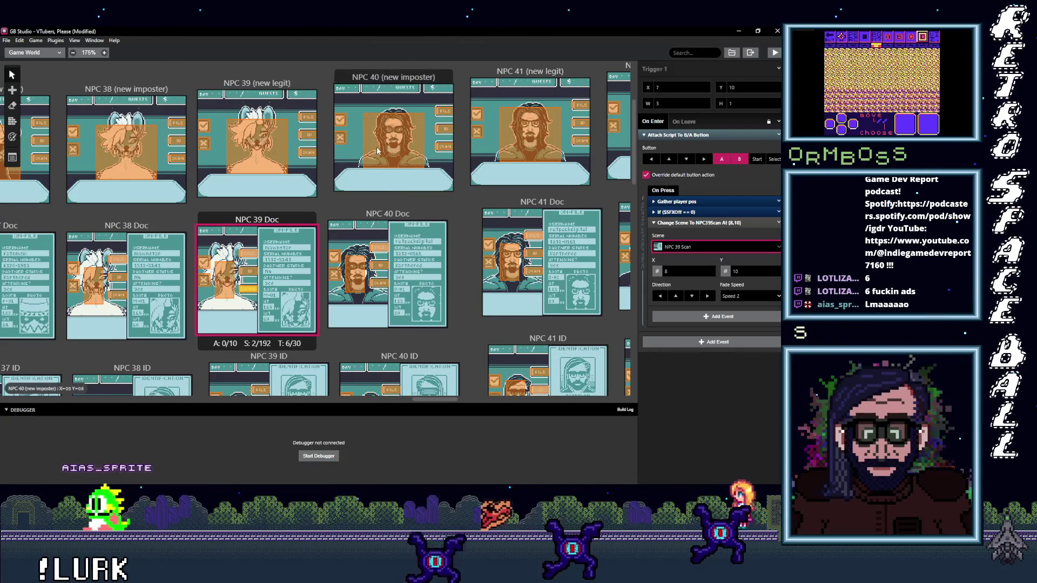
# Recheck the NPC 39 (new legit) and NPC 39 Scan triggers, then select NPC 40's Trigger 3.
pyautogui.click(225, 278)
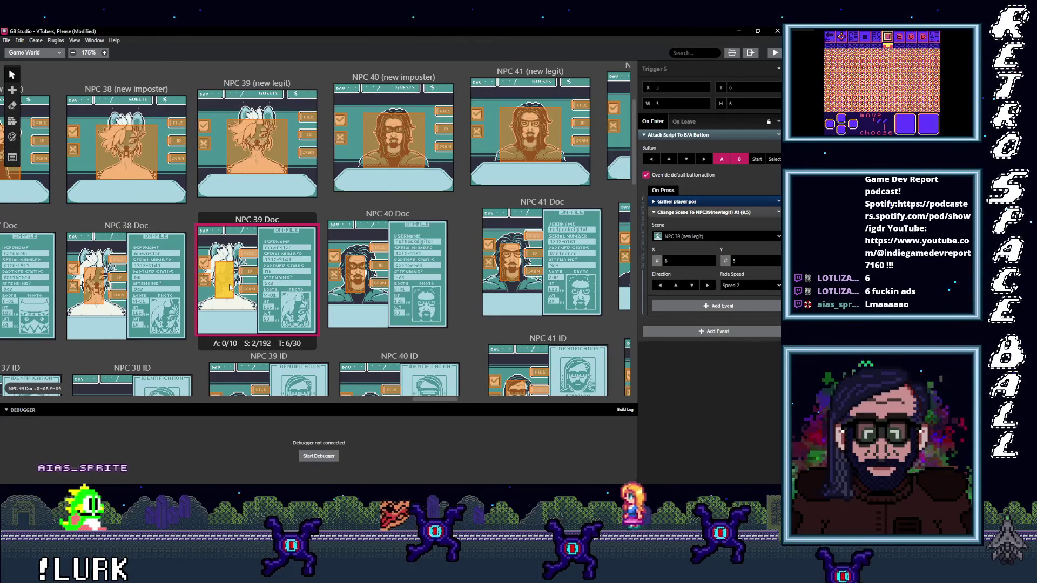
pyautogui.click(248, 289)
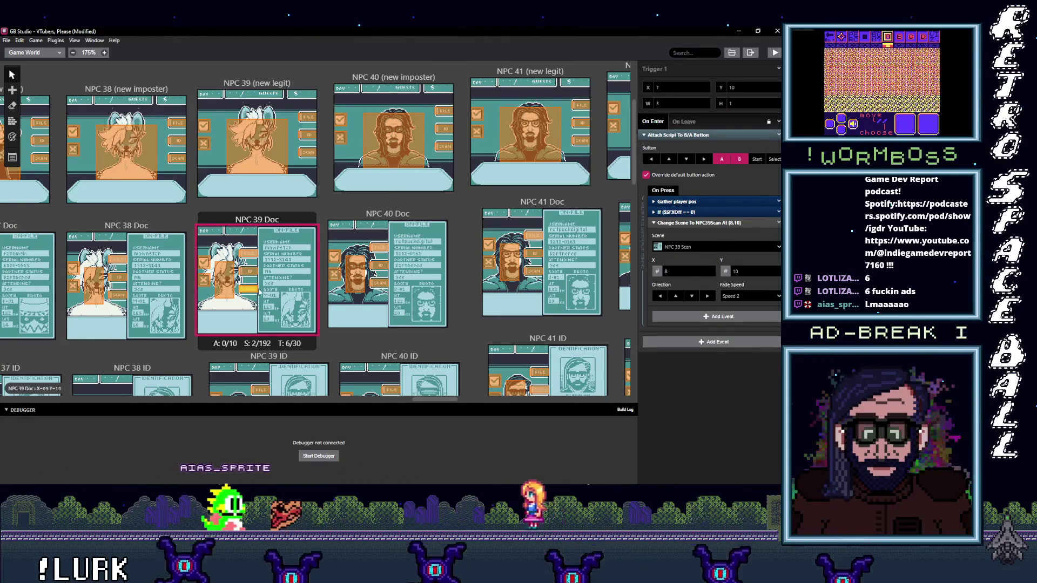
pyautogui.click(444, 111)
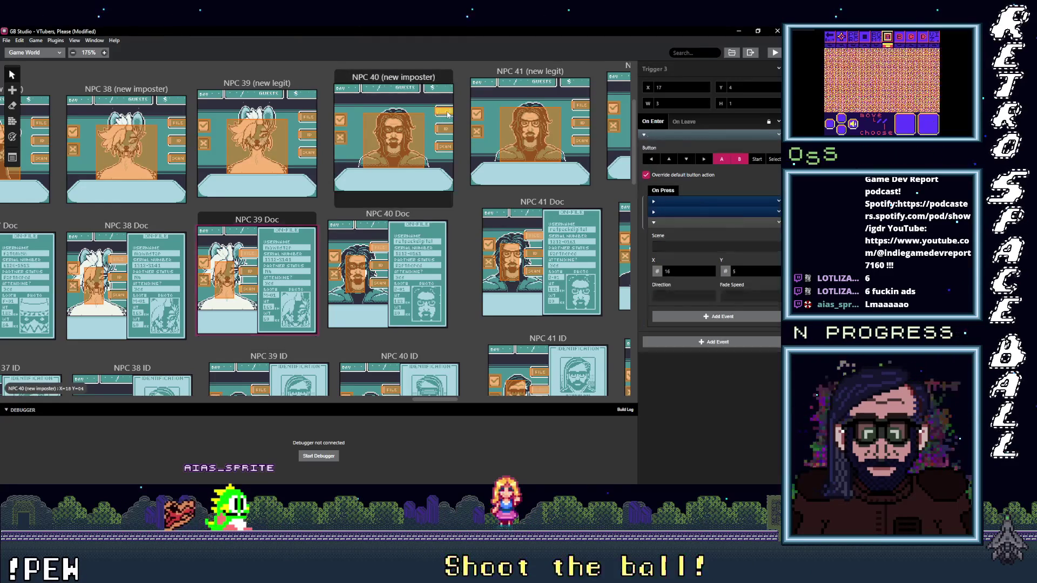
pyautogui.click(699, 247)
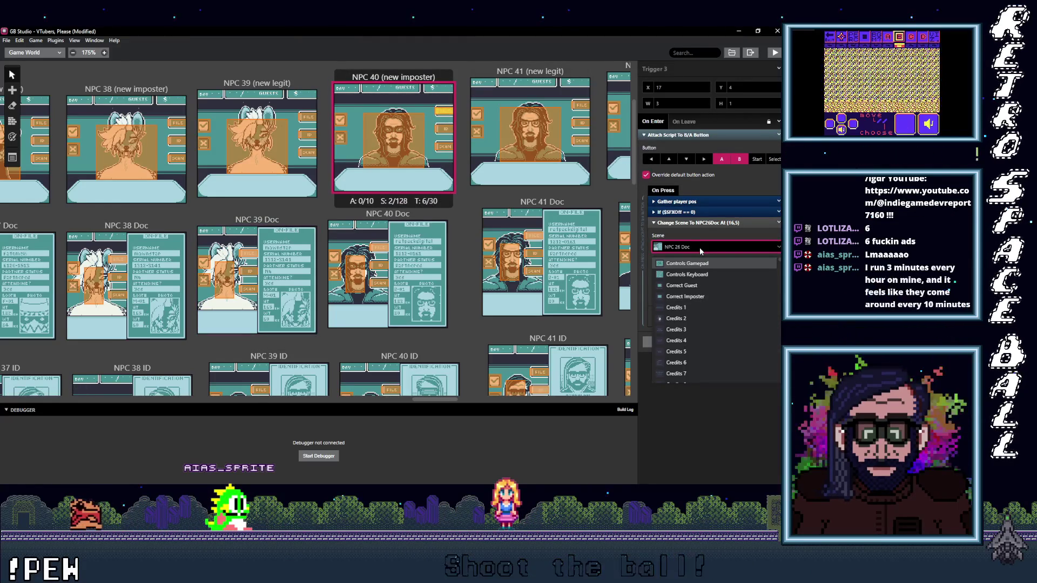
# Point NPC 40 (new imposter)'s triggers to NPC 40 Doc, NPC 40 ID and NPC 40 Scan.
pyautogui.write('40 d')
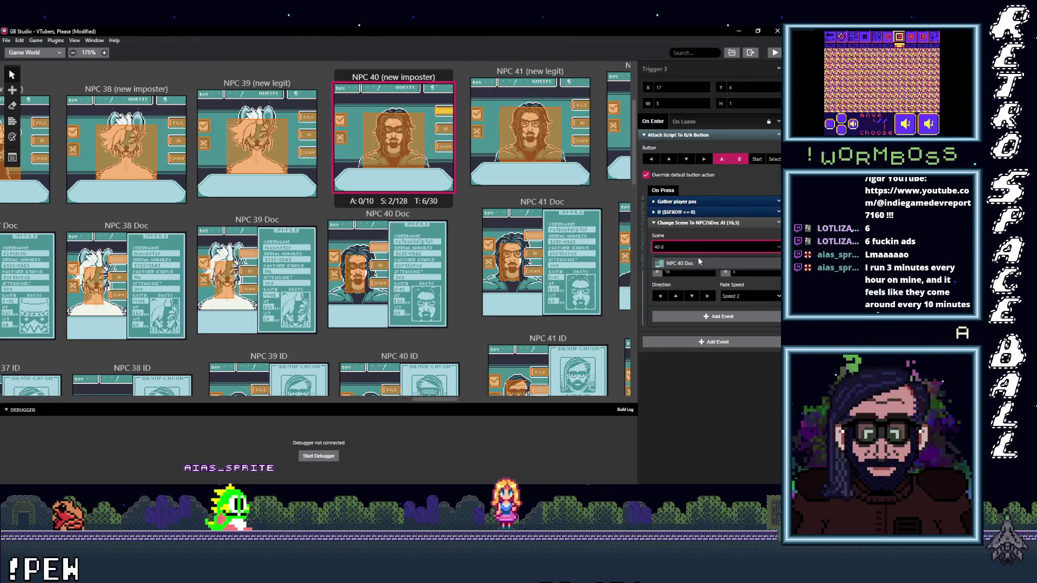
pyautogui.click(697, 263)
pyautogui.click(712, 245)
pyautogui.write('40 I')
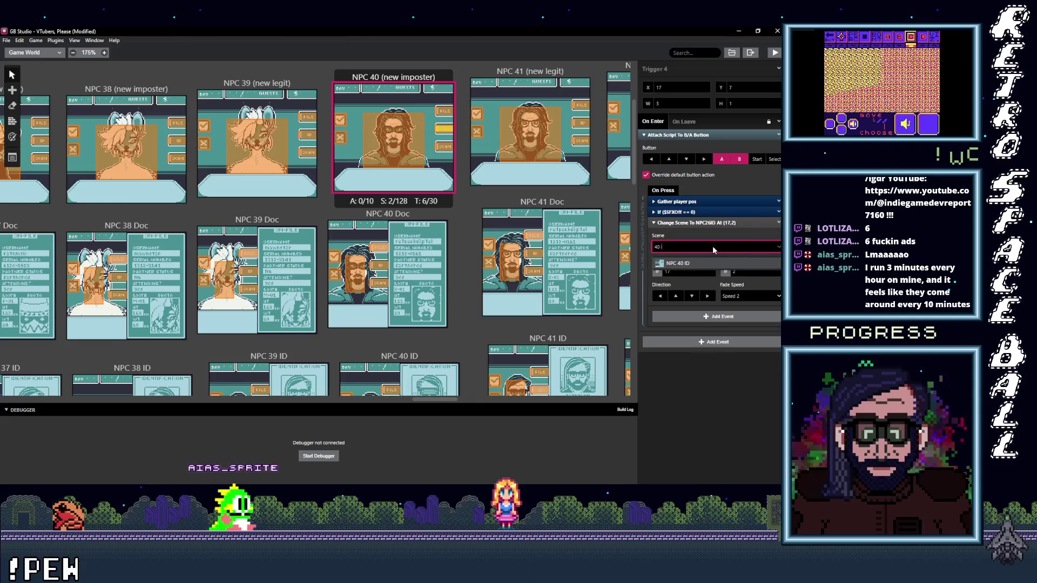
pyautogui.click(693, 263)
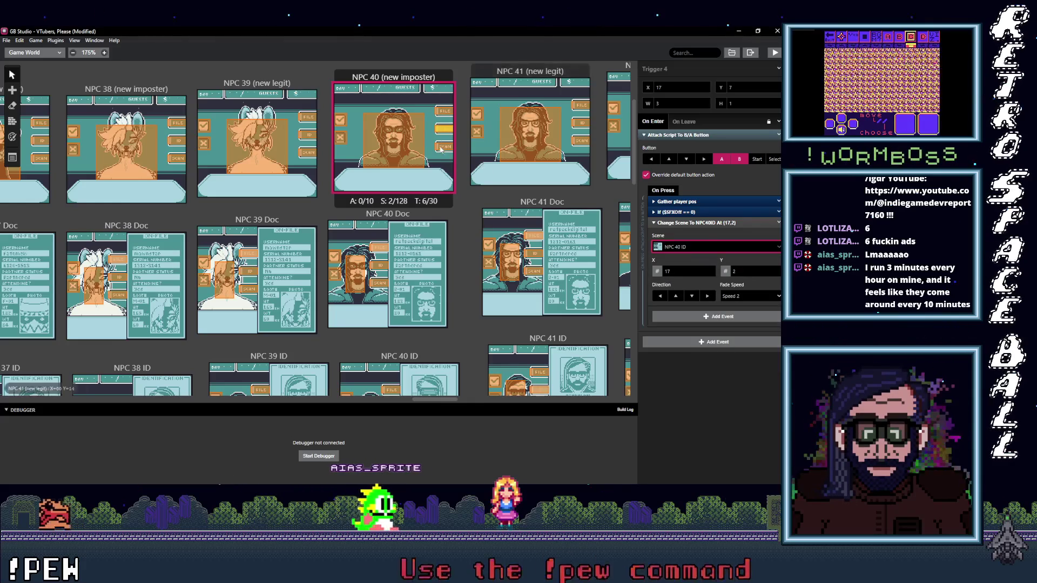
pyautogui.click(684, 249)
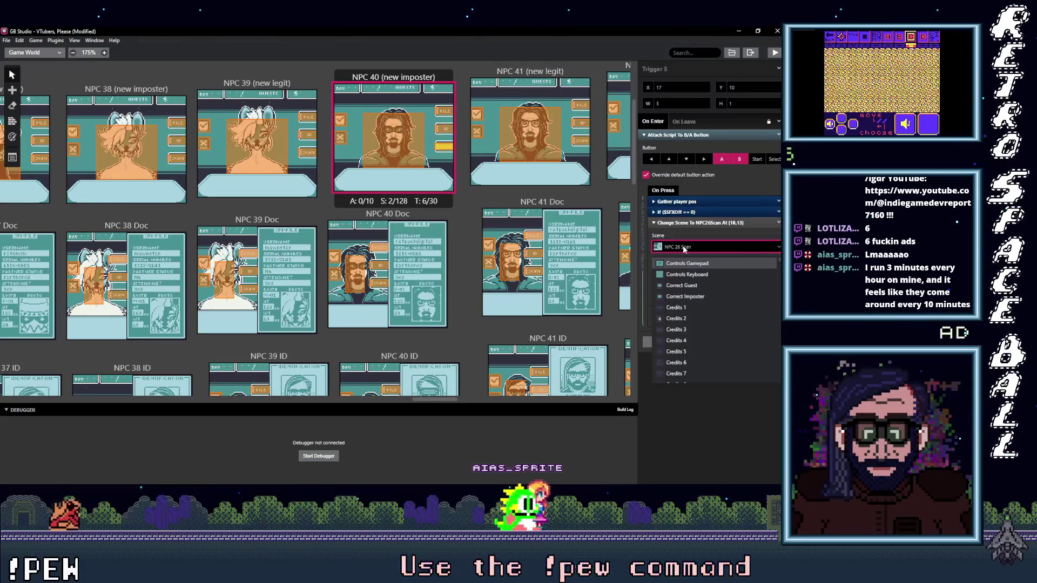
pyautogui.write('40 s')
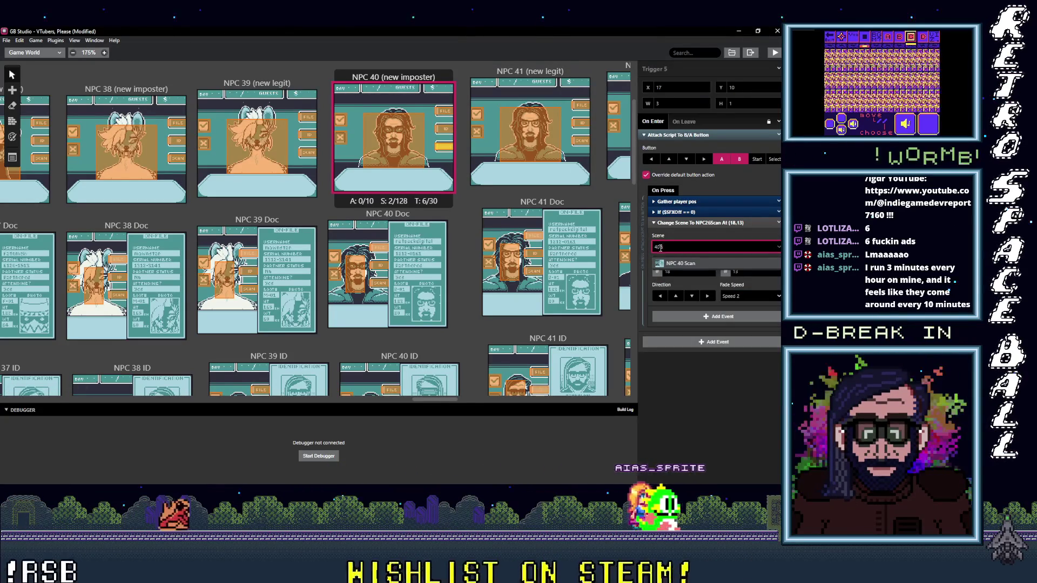
pyautogui.click(682, 263)
# Point two NPC 40 Doc triggers back to NPC 40 (new imposter).
pyautogui.click(379, 247)
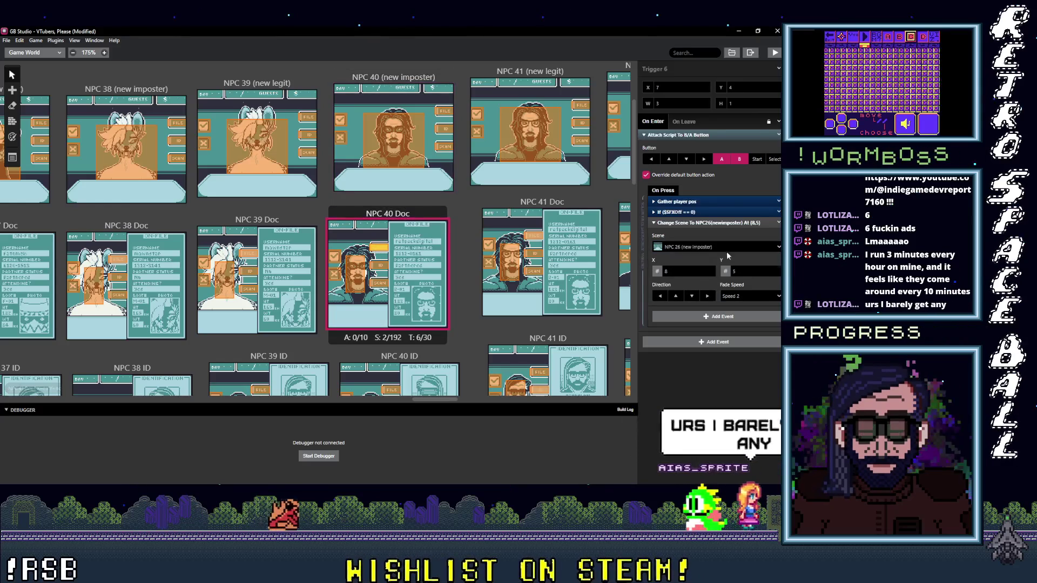
pyautogui.click(719, 248)
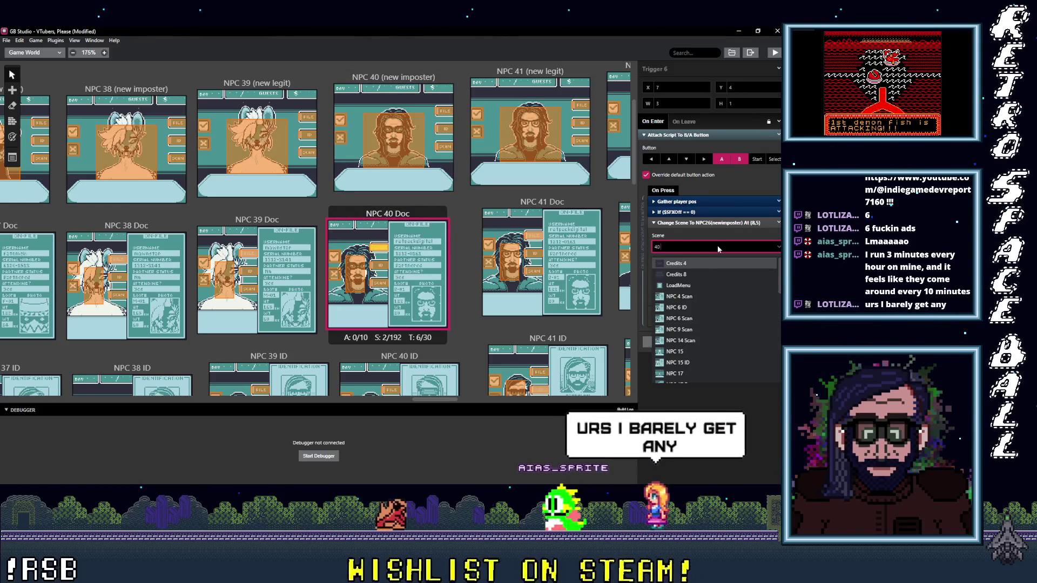
pyautogui.write('40 (')
pyautogui.click(702, 263)
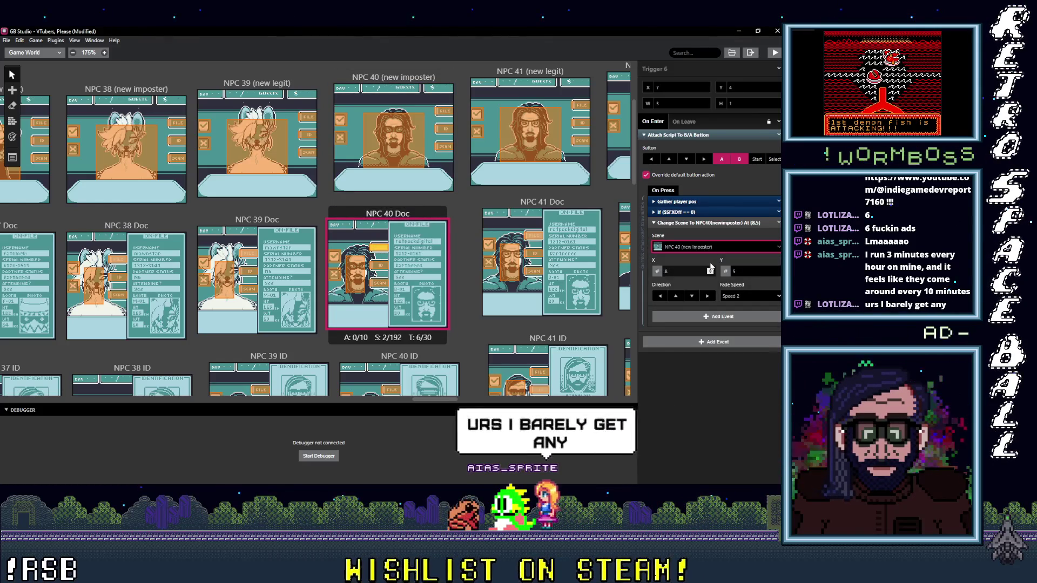
pyautogui.click(355, 272)
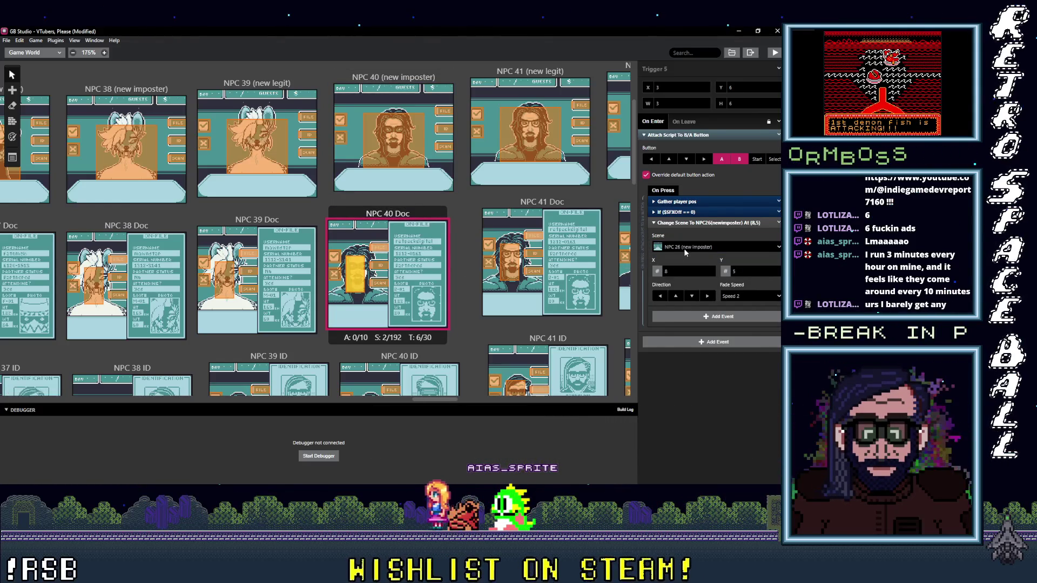
pyautogui.click(685, 248)
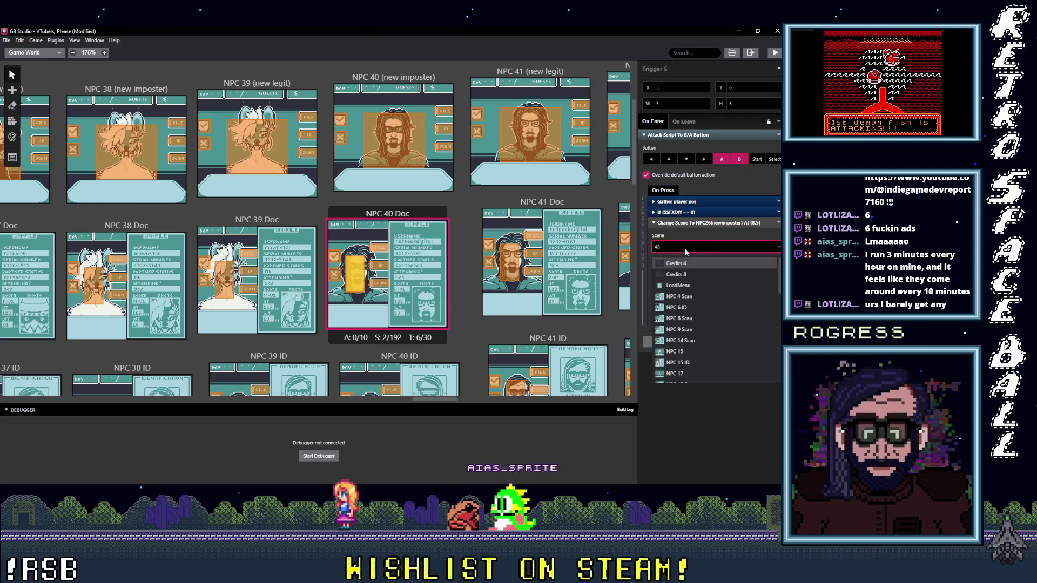
pyautogui.write('40 s9')
pyautogui.press('BackSpace')
pyautogui.press('BackSpace')
pyautogui.press('BackSpace')
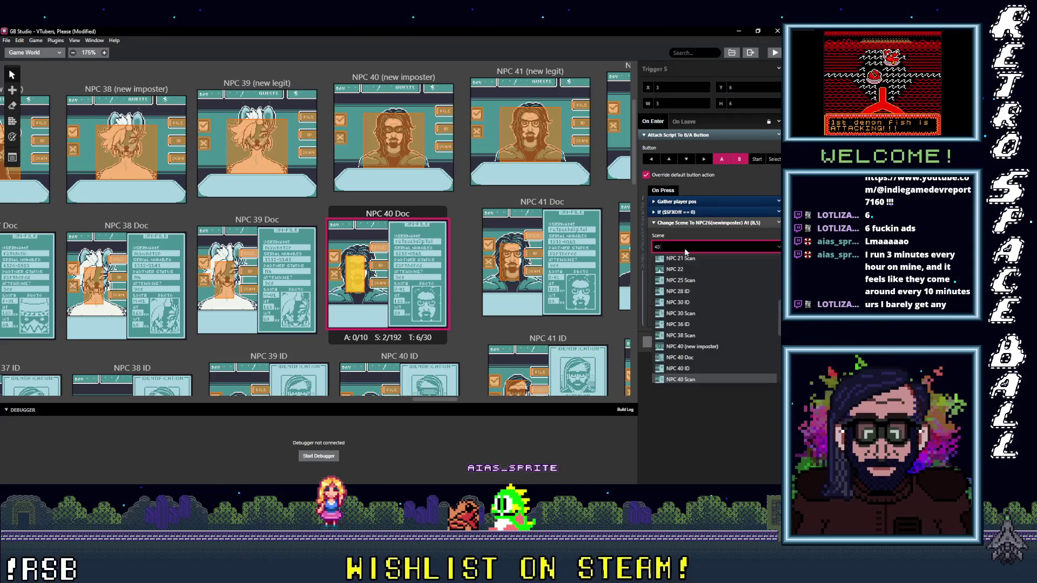
pyautogui.write('NPC 40 (new imposter')
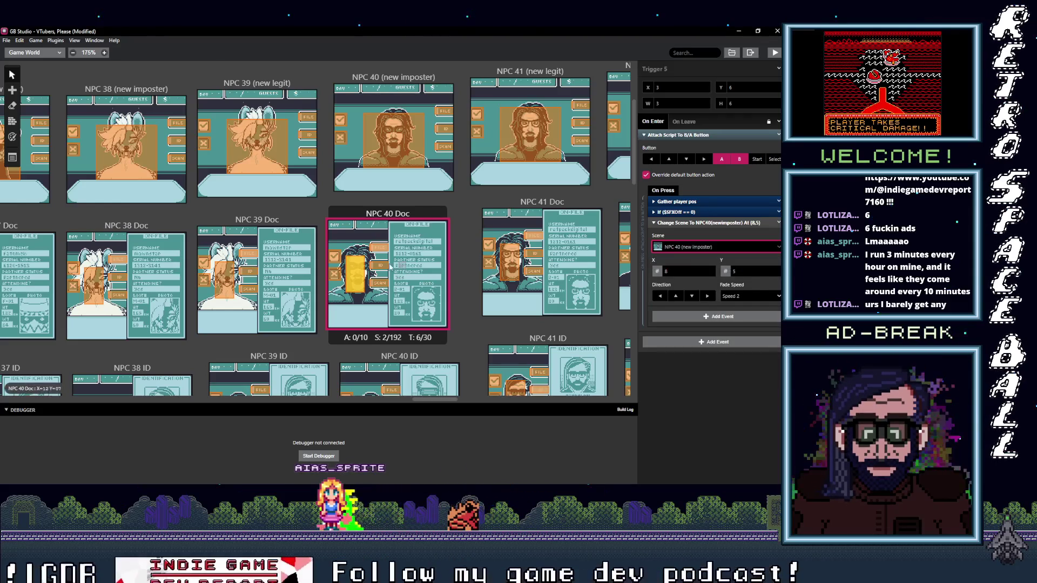
# Adjust NPC 40 Doc's ID trigger and point its Scan trigger to NPC 40 Scan.
pyautogui.click(381, 265)
pyautogui.click(702, 247)
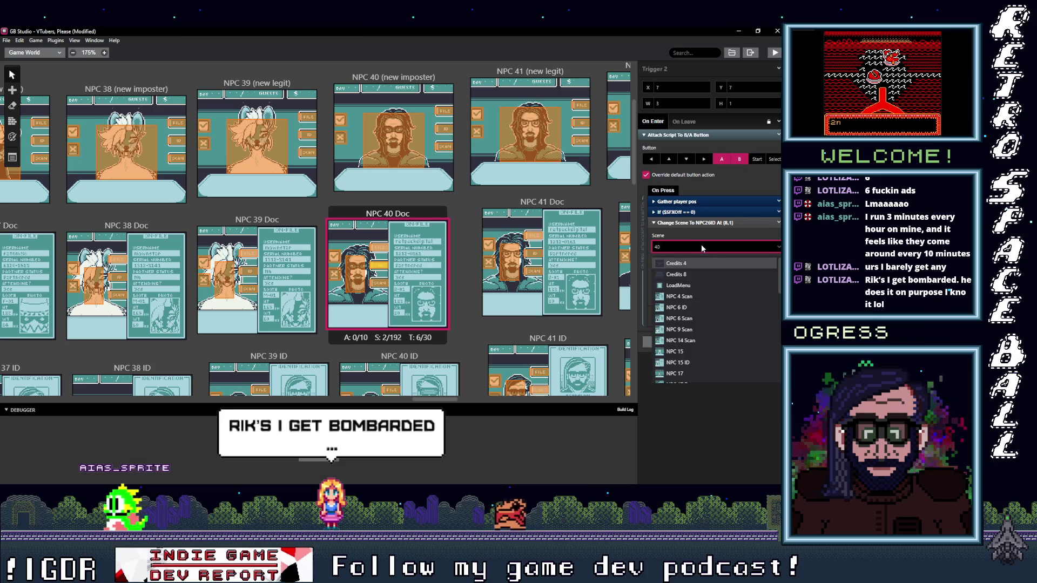
pyautogui.write('(')
pyautogui.click(380, 282)
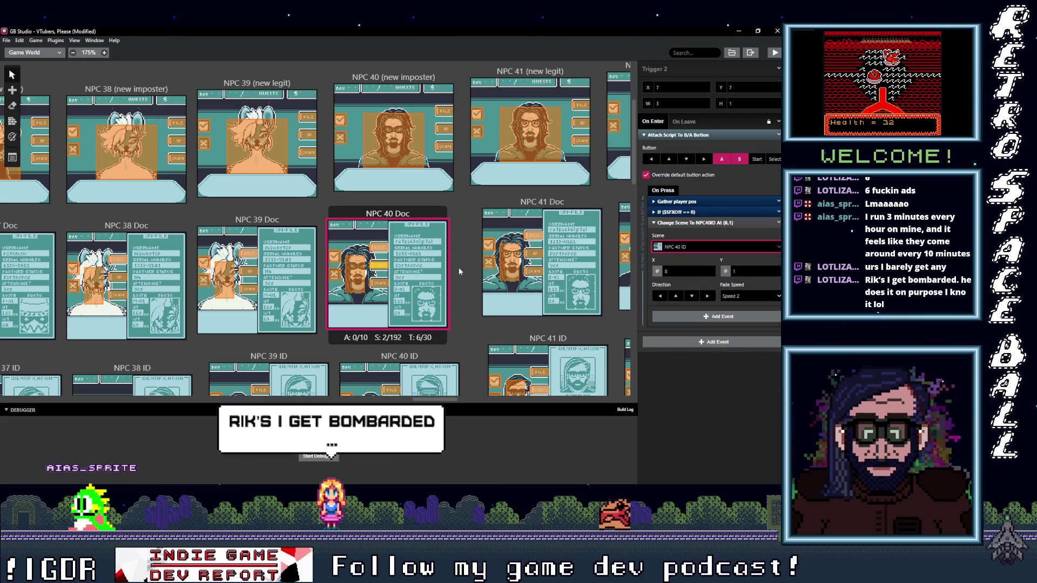
pyautogui.click(731, 246)
pyautogui.write('40')
pyautogui.press('Return')
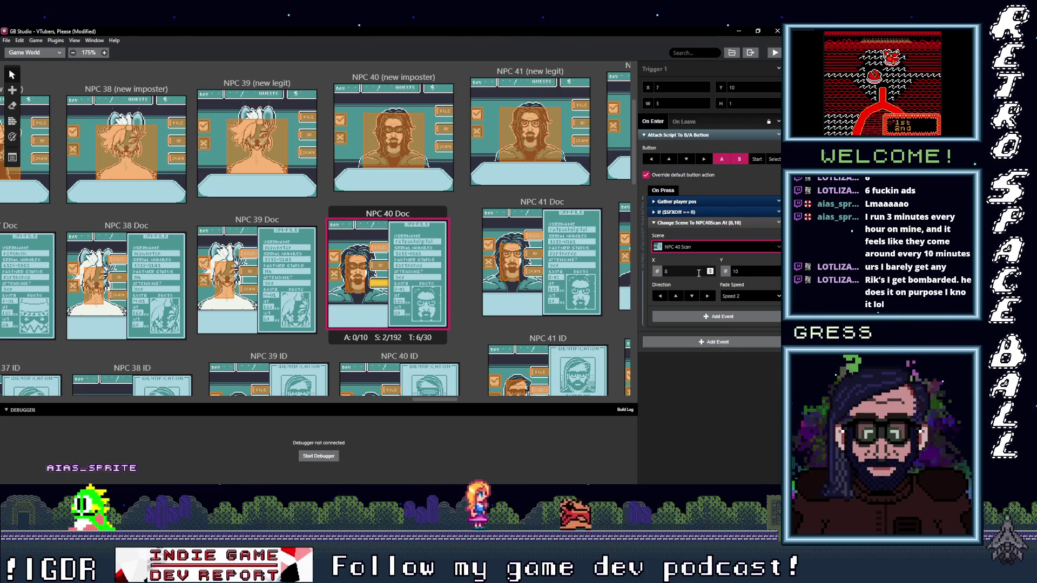
pyautogui.click(579, 107)
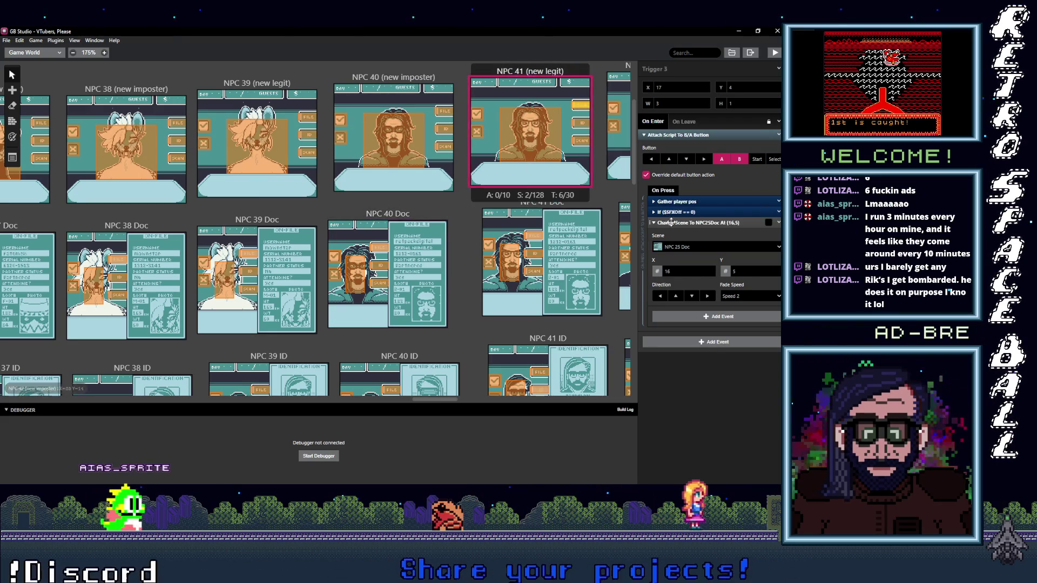
# Point NPC 41 (new legit)'s file, ID and scan triggers to NPC 41 Doc, NPC 41 ID and NPC 41 Scan.
pyautogui.click(689, 247)
pyautogui.write('41 S')
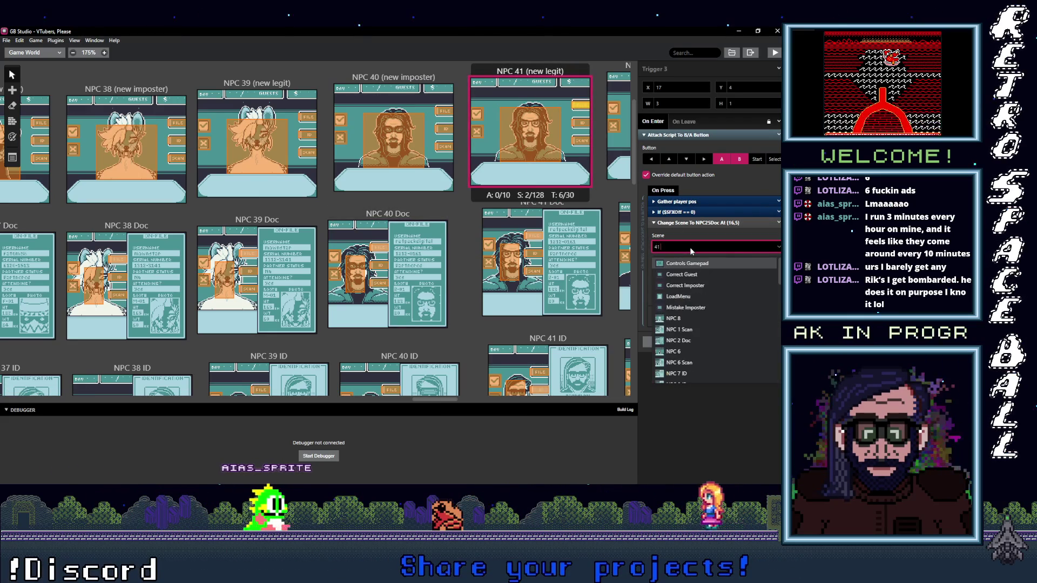
pyautogui.press('BackSpace')
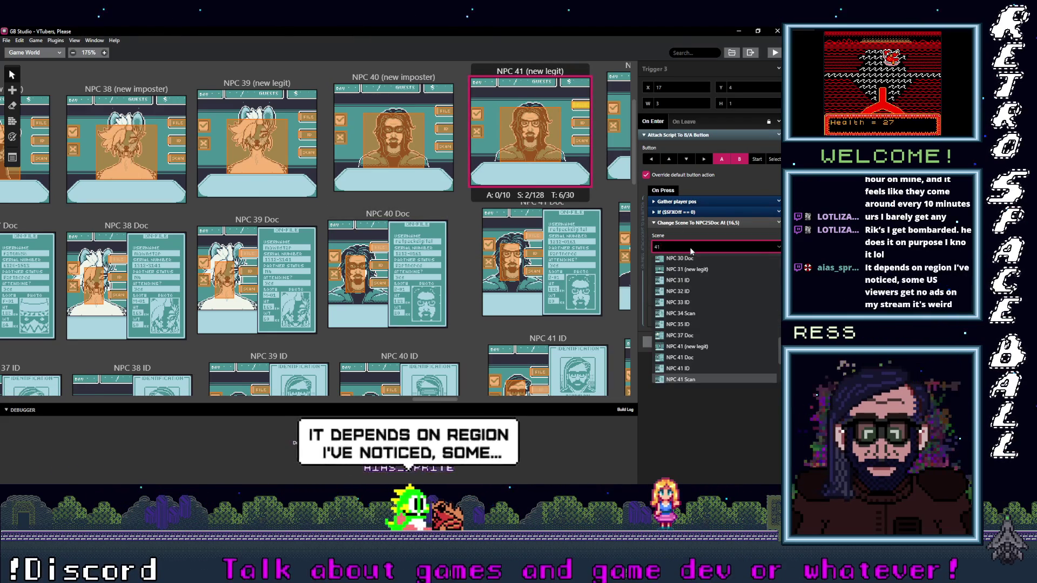
pyautogui.write(' d')
pyautogui.click(694, 263)
pyautogui.click(581, 123)
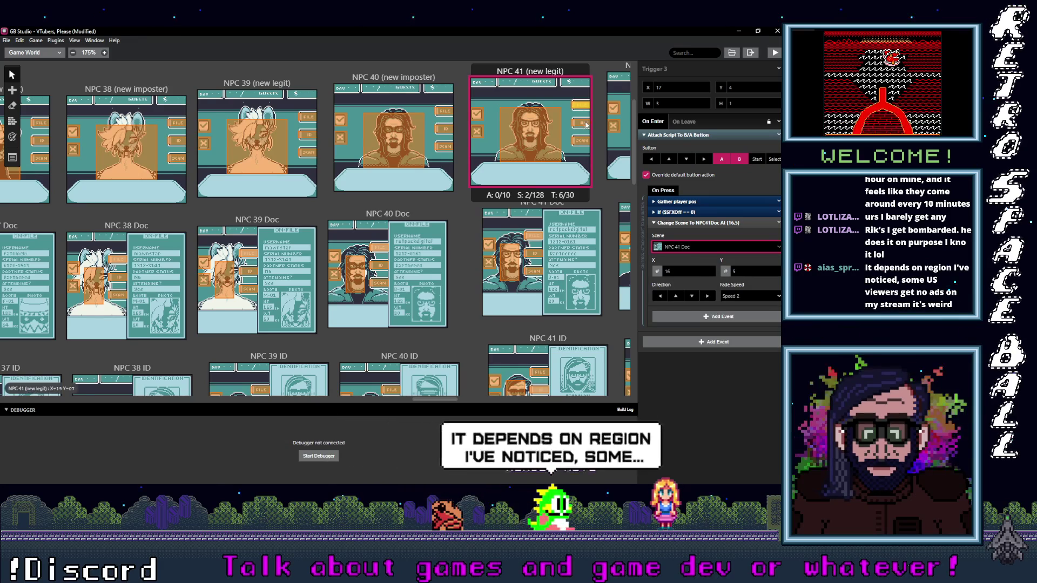
pyautogui.click(688, 249)
pyautogui.write('41 ID')
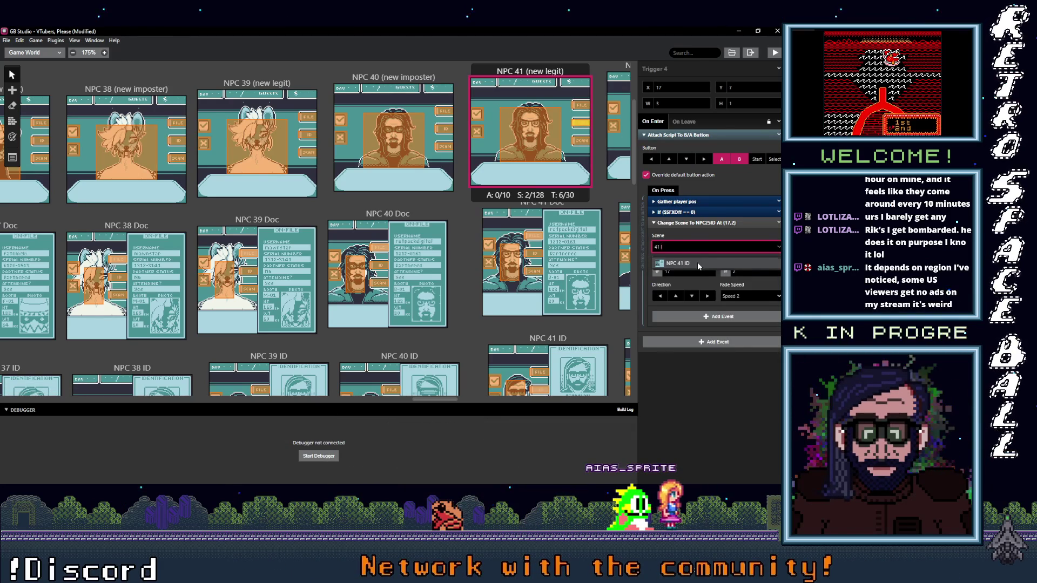
pyautogui.click(697, 263)
pyautogui.click(580, 138)
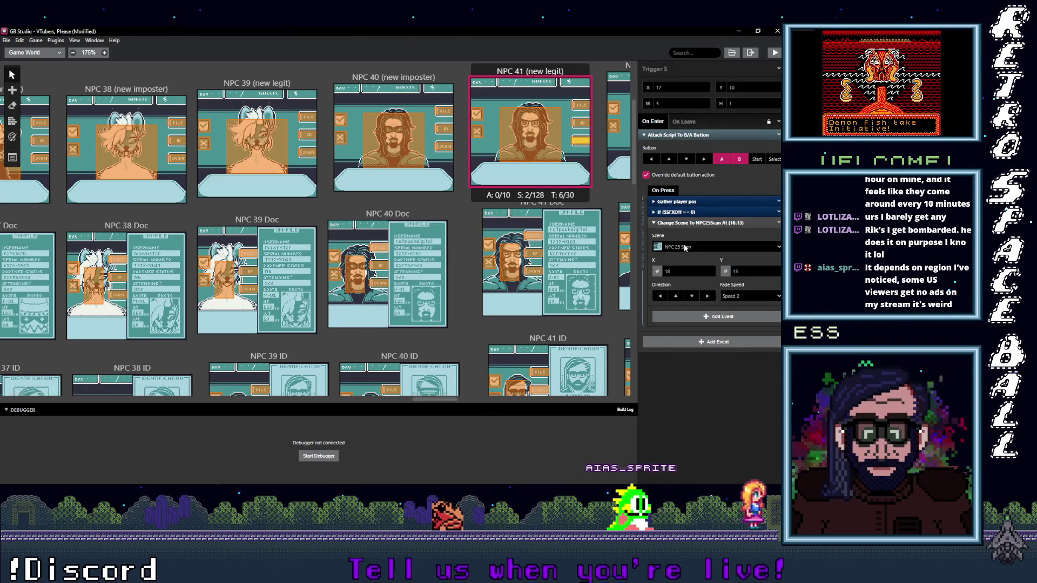
pyautogui.click(685, 247)
pyautogui.write('S')
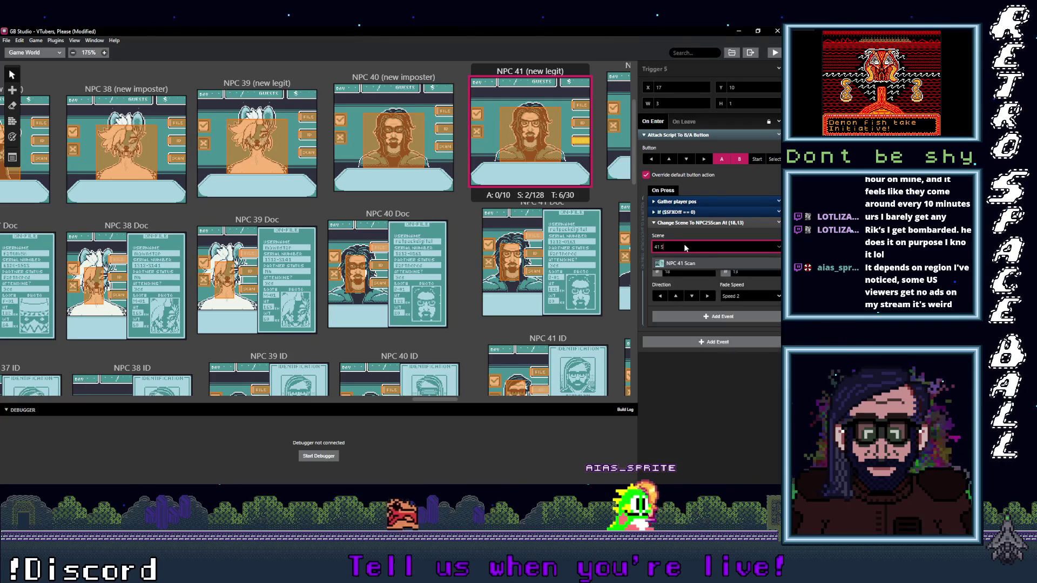
pyautogui.click(708, 264)
# Send two of NPC 41 Doc's button triggers back to NPC 41 (new legit).
pyautogui.click(533, 235)
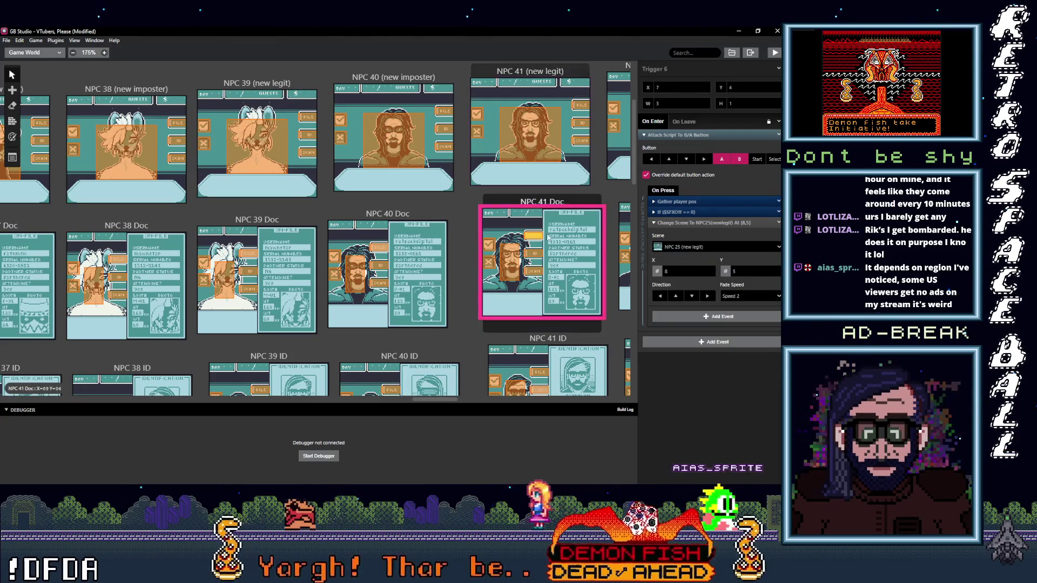
pyautogui.click(690, 248)
pyautogui.write('40')
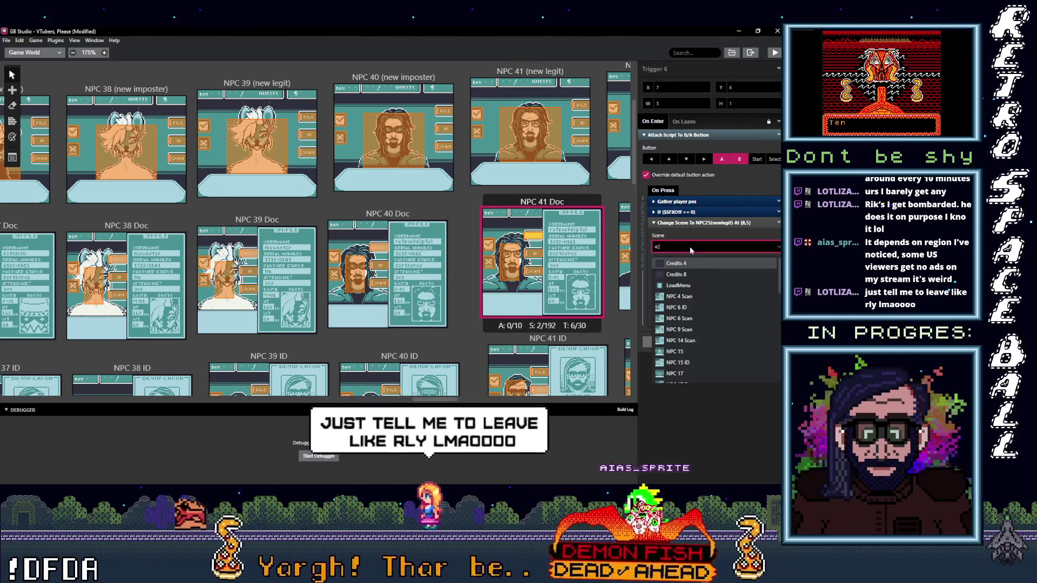
pyautogui.press('BackSpace')
pyautogui.write('1')
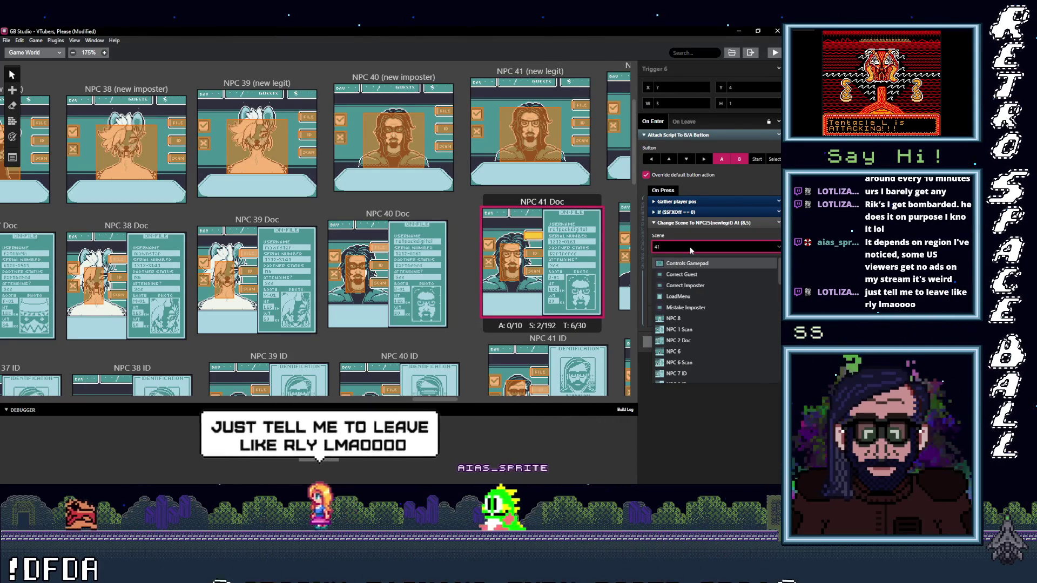
pyautogui.press('Return')
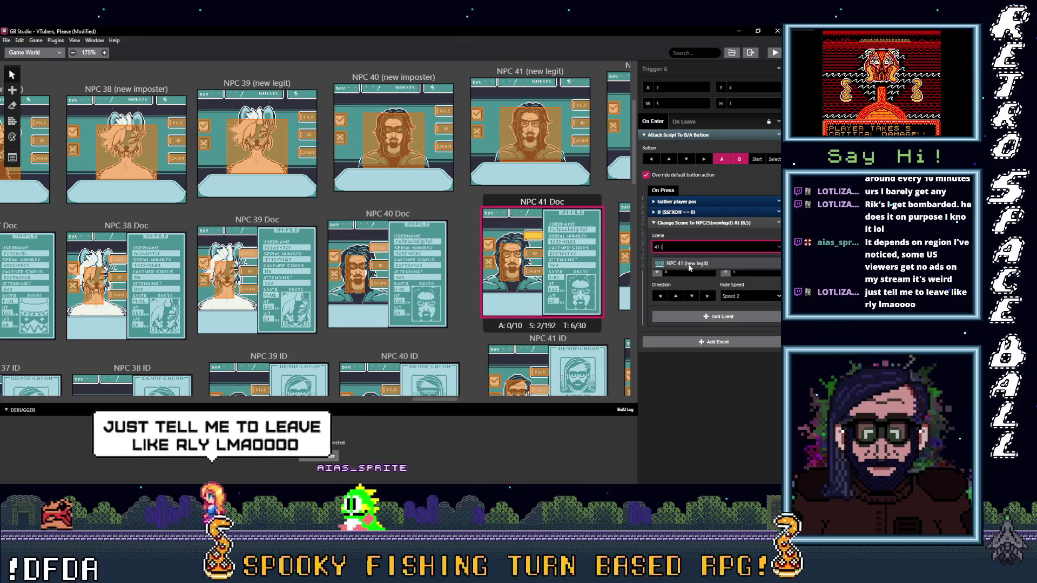
pyautogui.click(510, 262)
pyautogui.click(692, 237)
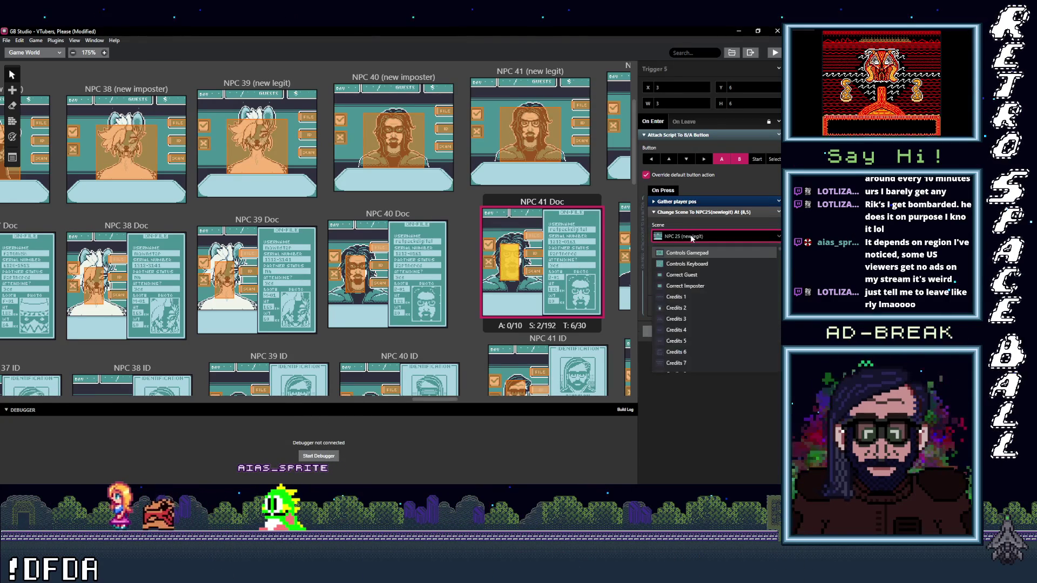
pyautogui.write('1 (')
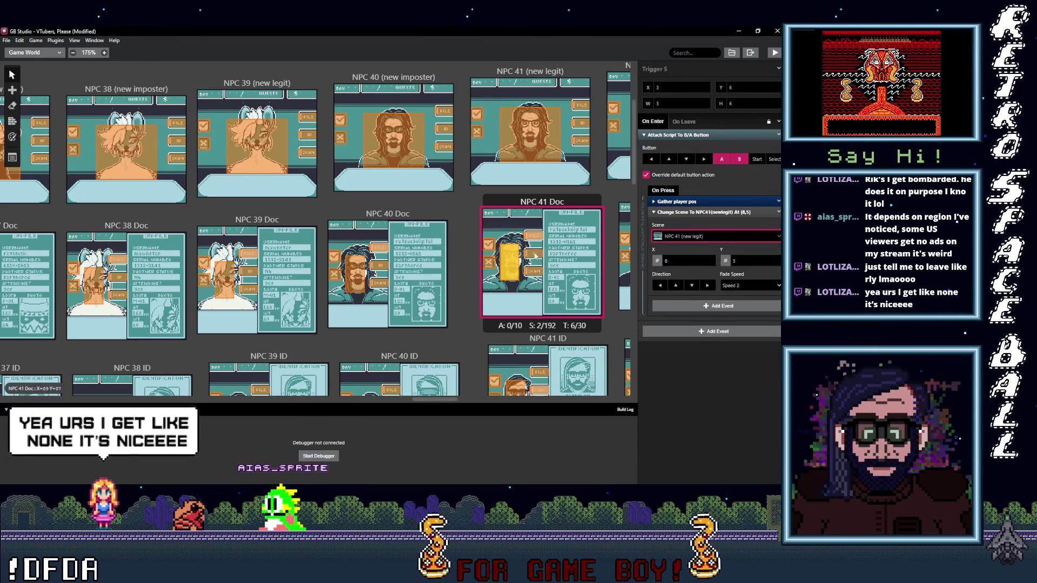
pyautogui.click(532, 253)
# Point NPC 41 Doc's ID and scan triggers to NPC 41 ID and NPC 41 Scan.
pyautogui.click(709, 246)
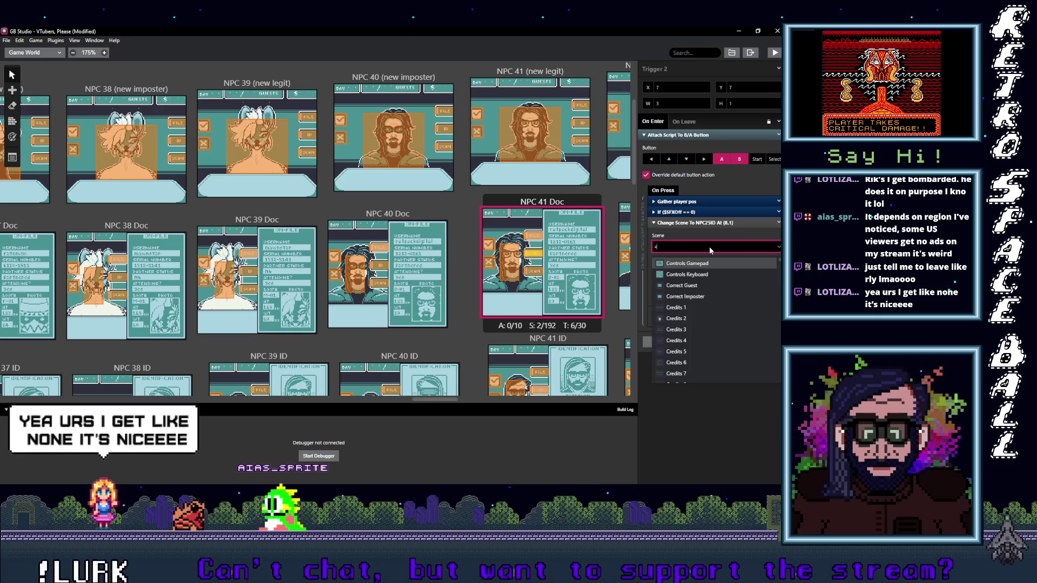
pyautogui.write('41 I')
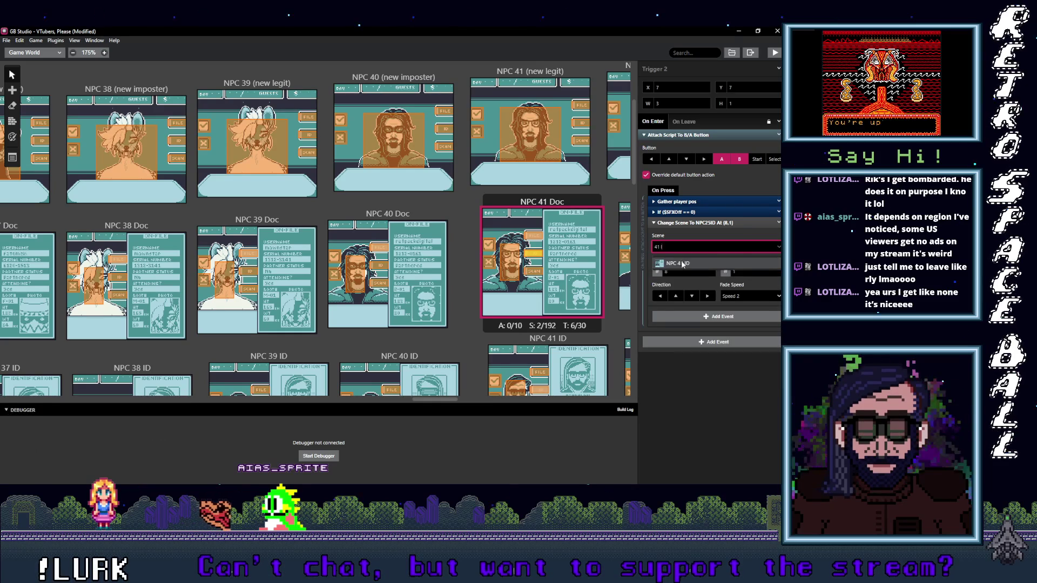
pyautogui.click(697, 263)
pyautogui.click(539, 272)
pyautogui.click(695, 247)
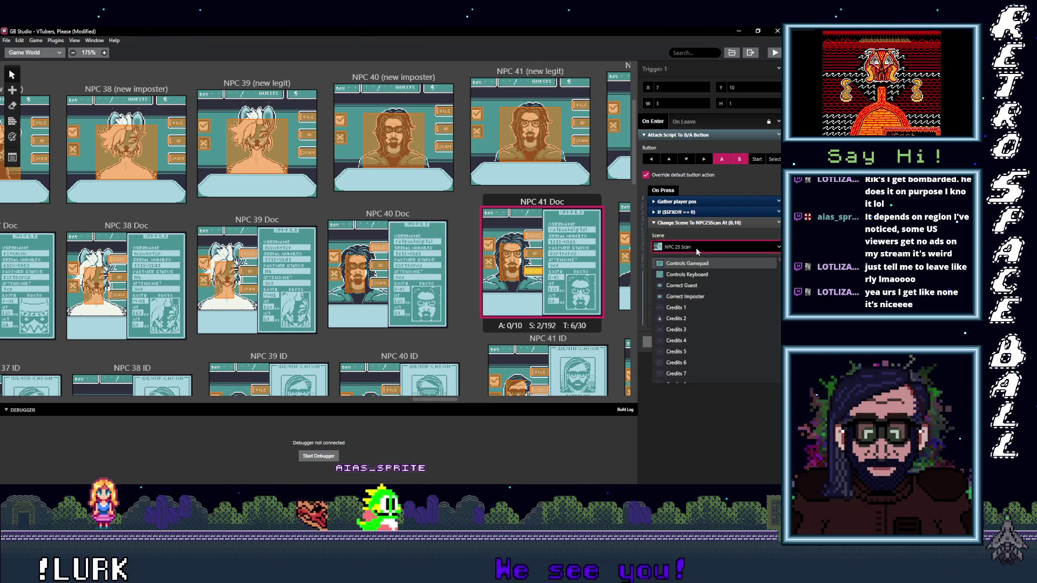
pyautogui.write('41 S')
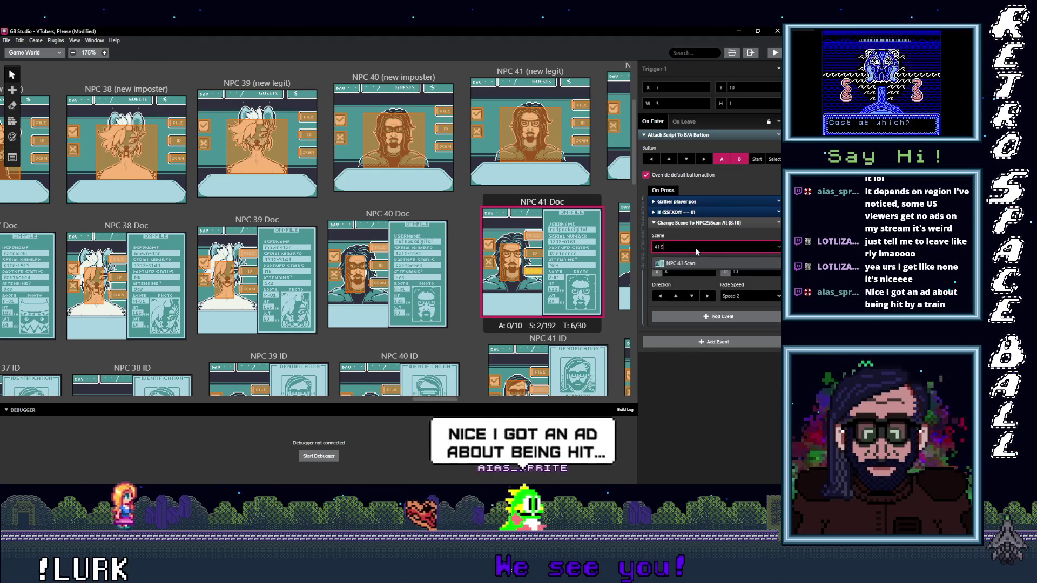
pyautogui.click(702, 263)
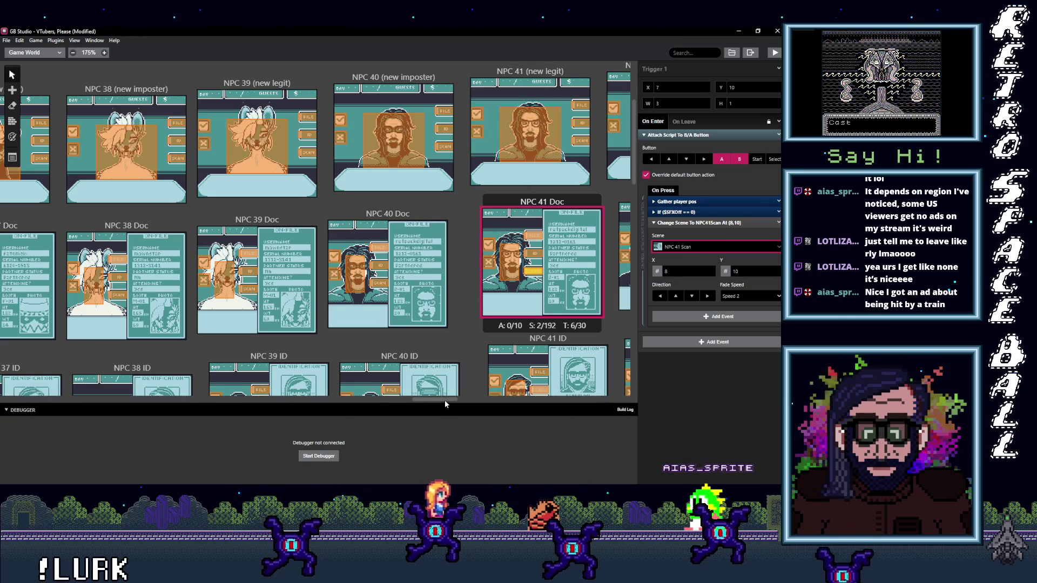
# Pan to NPC 42 (new imposter) and send its FILE trigger to NPC 42 Doc.
pyautogui.hscroll(3, 443, 398)
pyautogui.moveTo(451, 397); pyautogui.dragTo(486, 401)
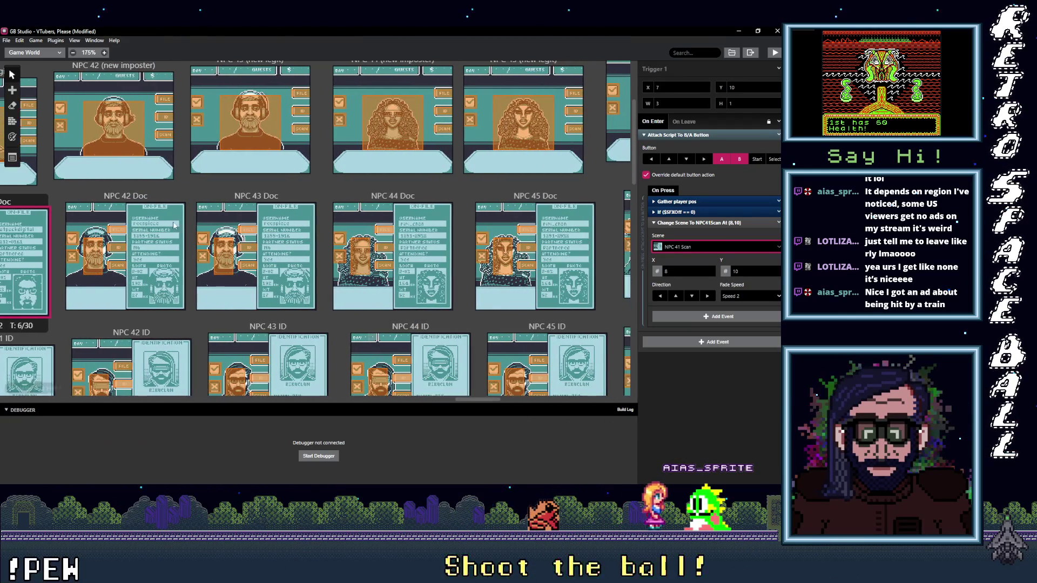
pyautogui.click(165, 102)
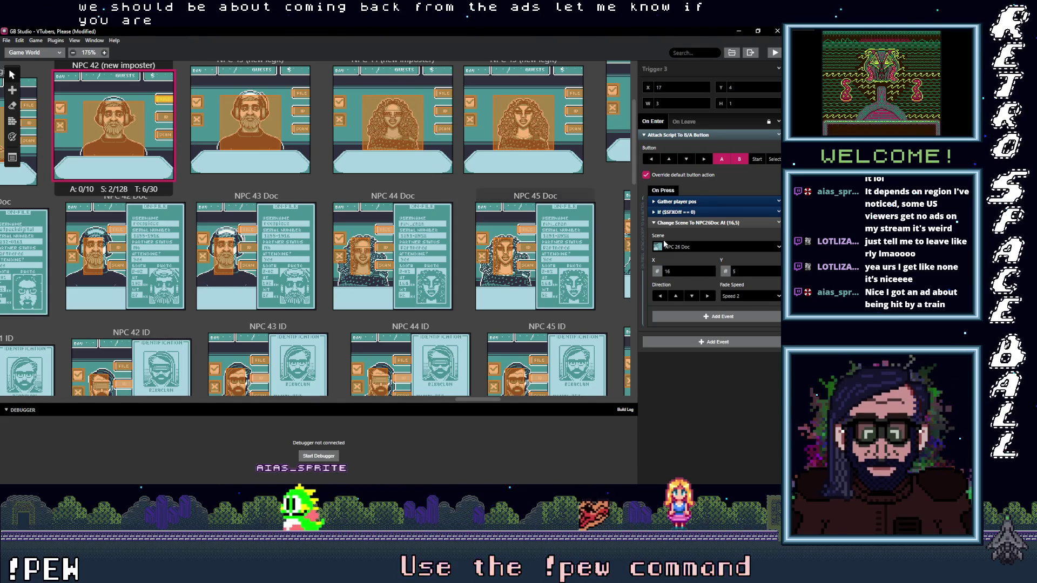
pyautogui.click(708, 248)
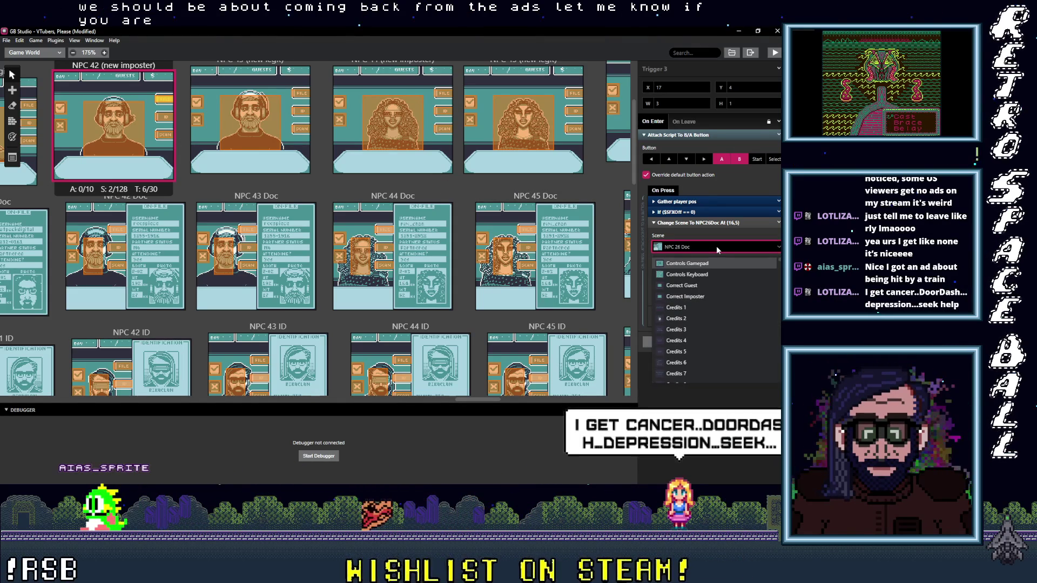
pyautogui.write('42')
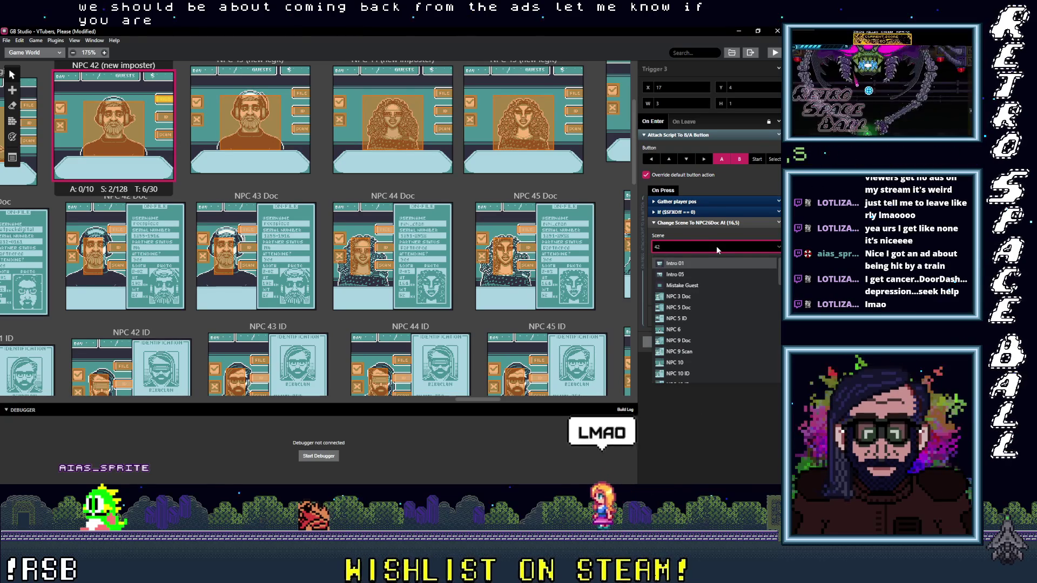
pyautogui.write(' d')
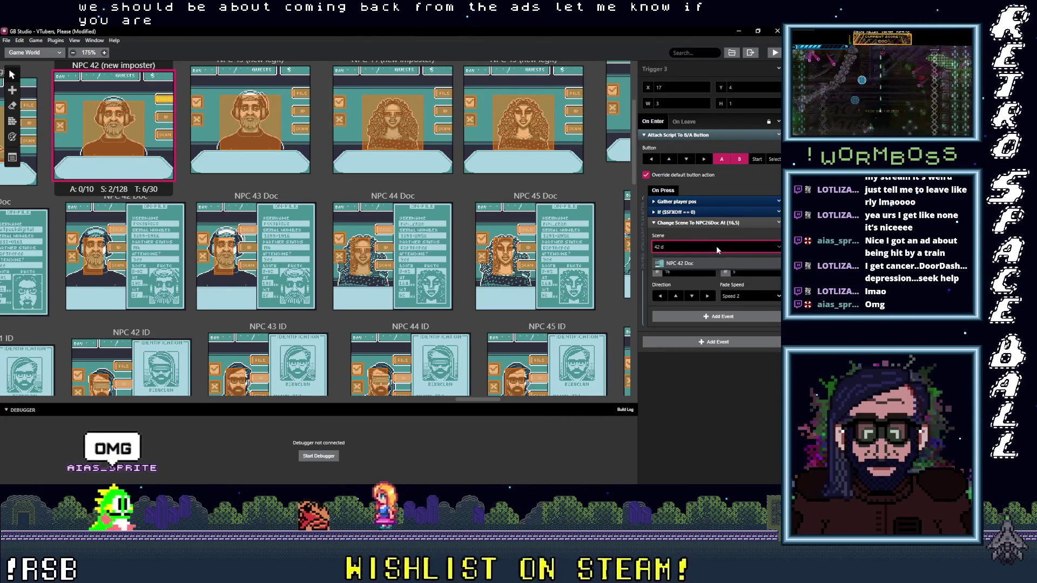
pyautogui.click(713, 262)
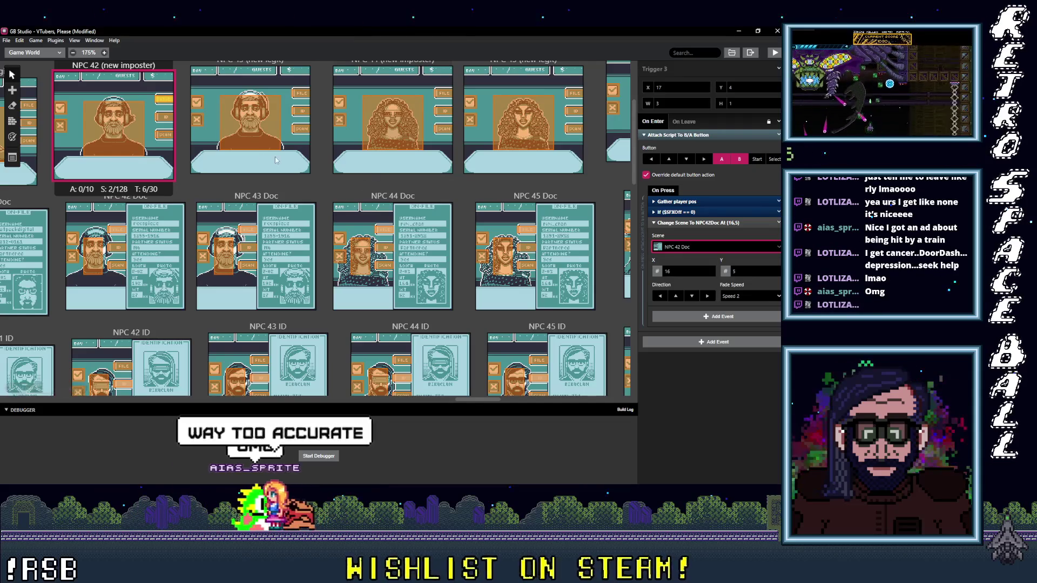
# Point the ID and SCAN triggers to NPC 42 ID and NPC 42 Scan.
pyautogui.click(165, 116)
pyautogui.click(692, 248)
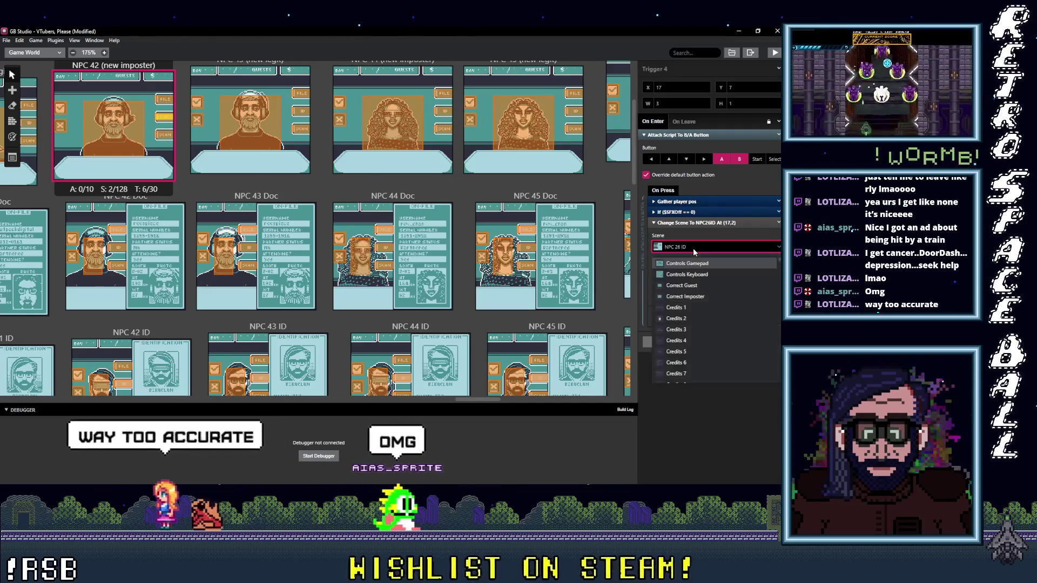
pyautogui.write('42')
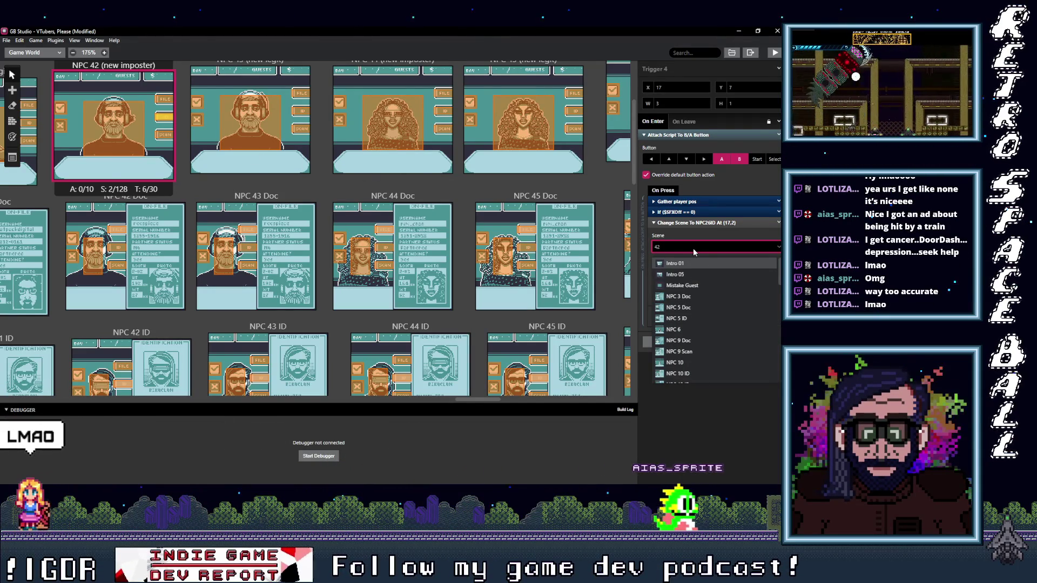
pyautogui.write('NPC 42 ID')
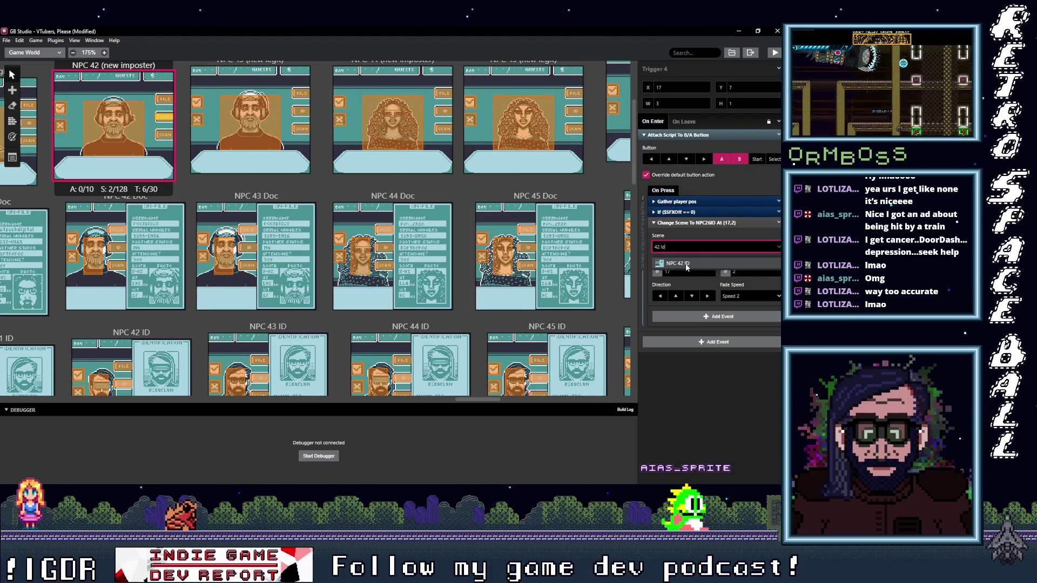
pyautogui.click(164, 134)
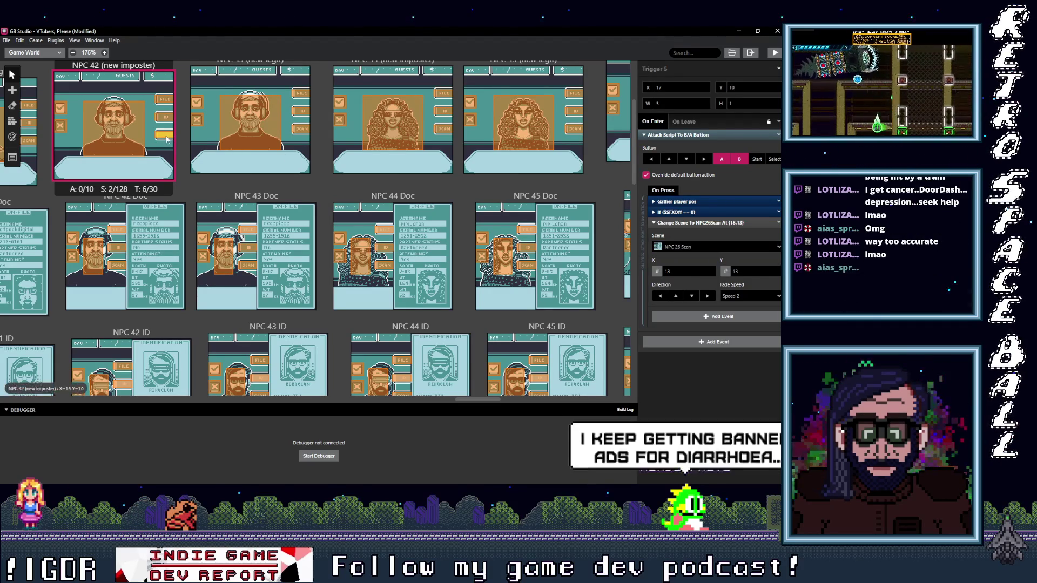
pyautogui.click(687, 248)
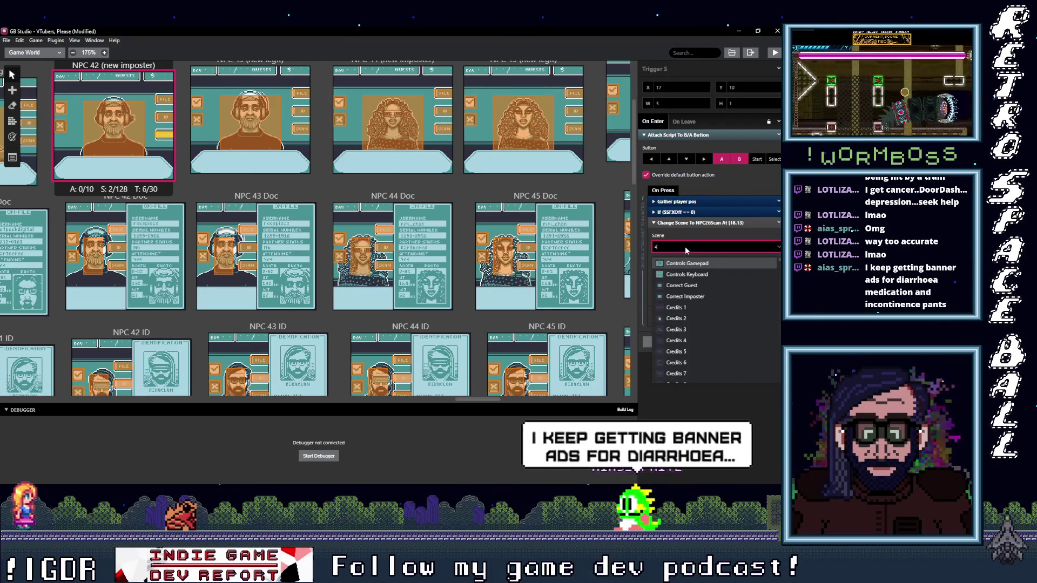
pyautogui.write('42')
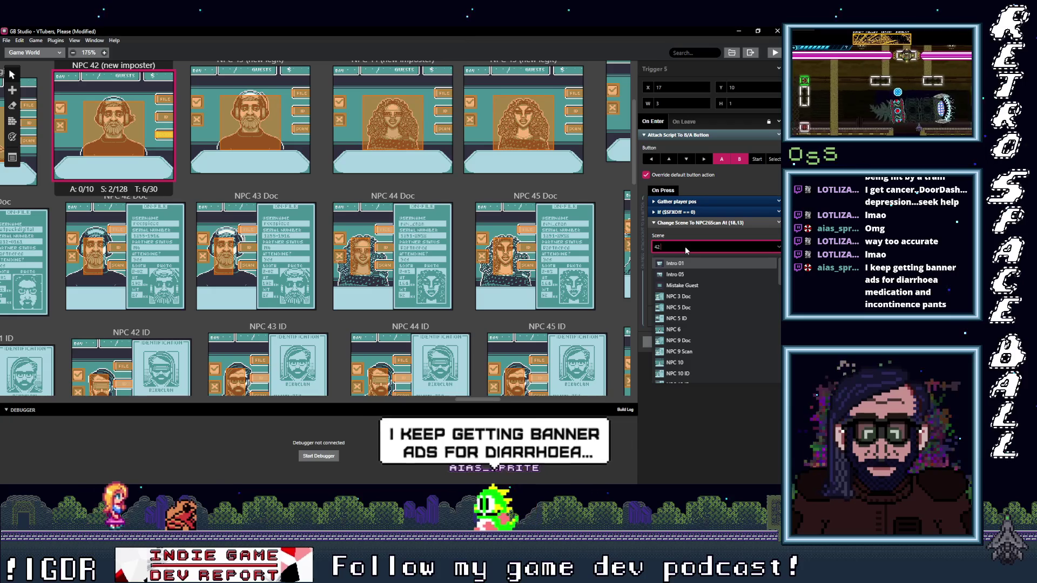
pyautogui.write(' S')
pyautogui.click(680, 264)
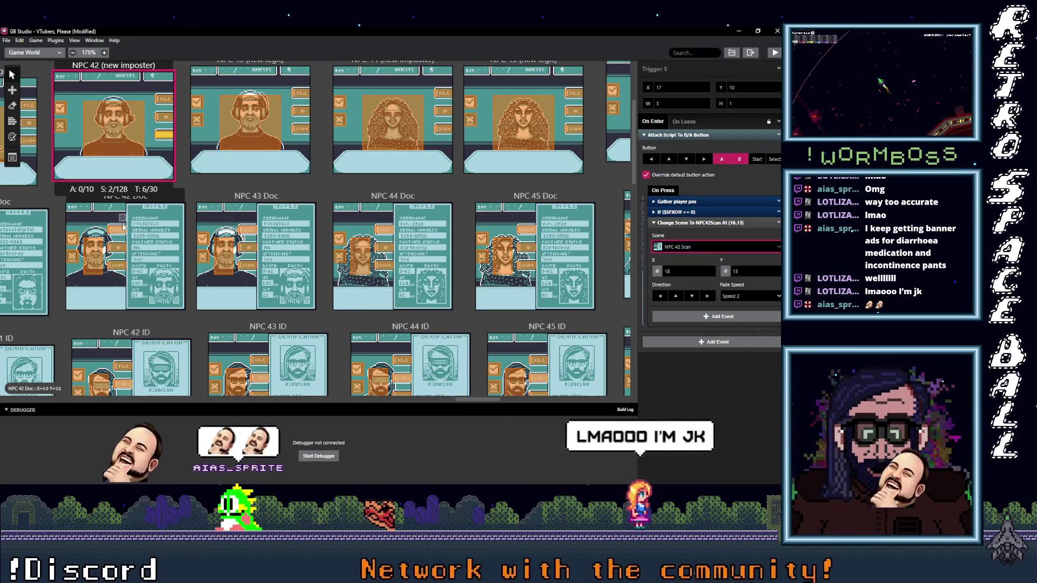
pyautogui.click(120, 232)
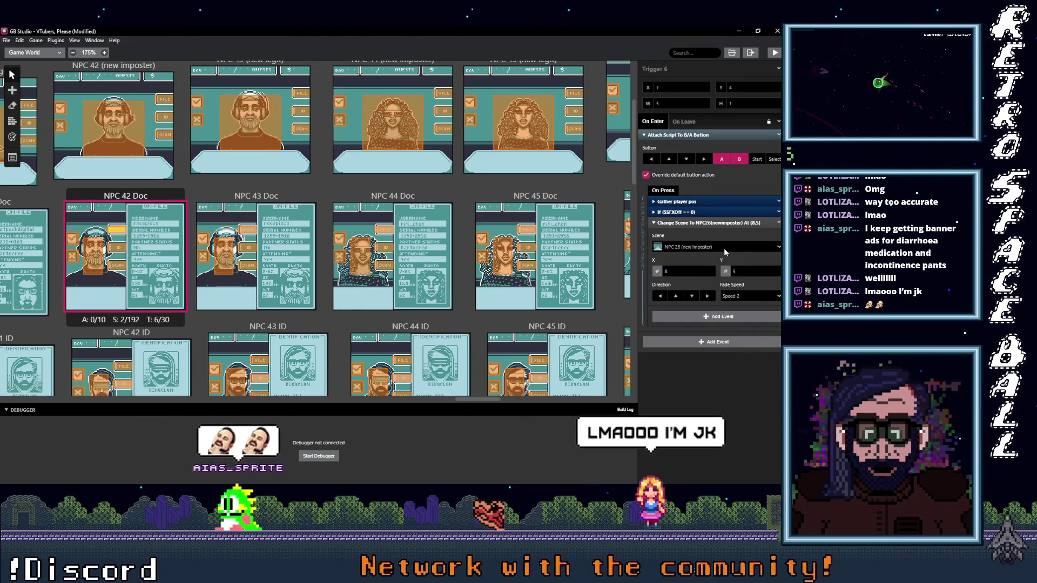
# Send two NPC 42 Doc triggers back to NPC 42 (new imposter).
pyautogui.click(724, 248)
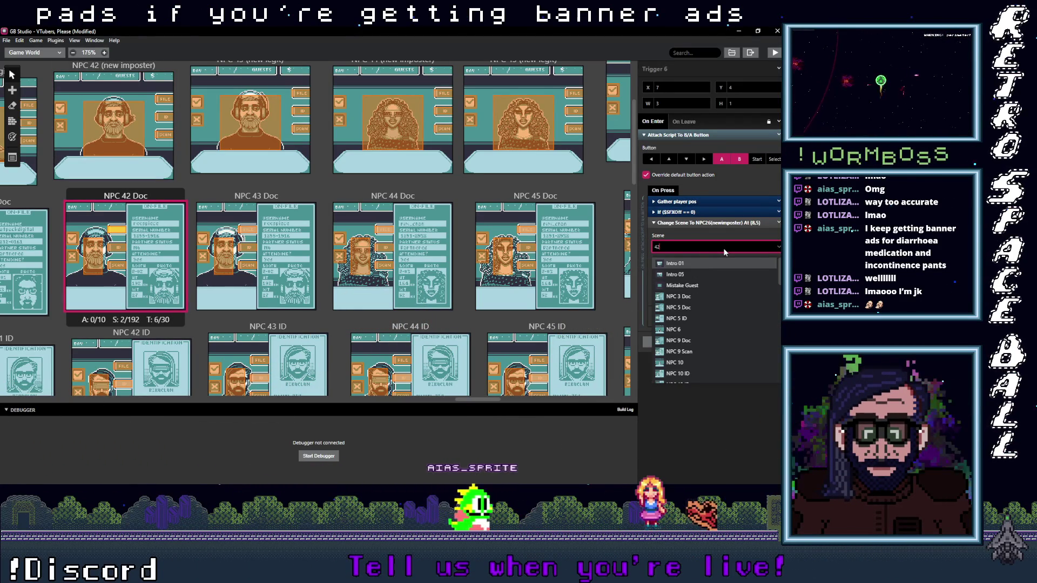
pyautogui.write('42 (')
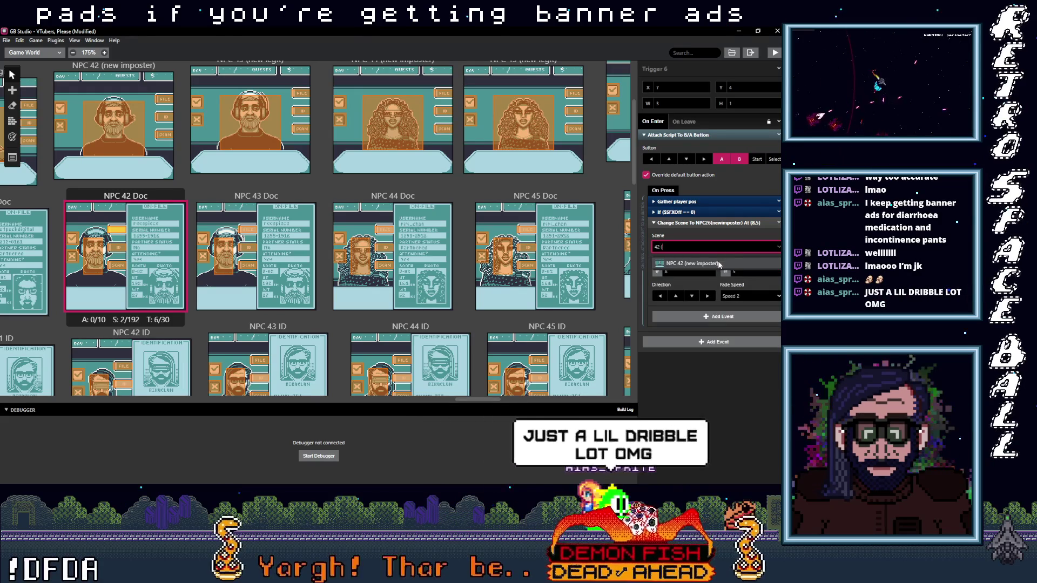
pyautogui.click(719, 262)
pyautogui.click(92, 254)
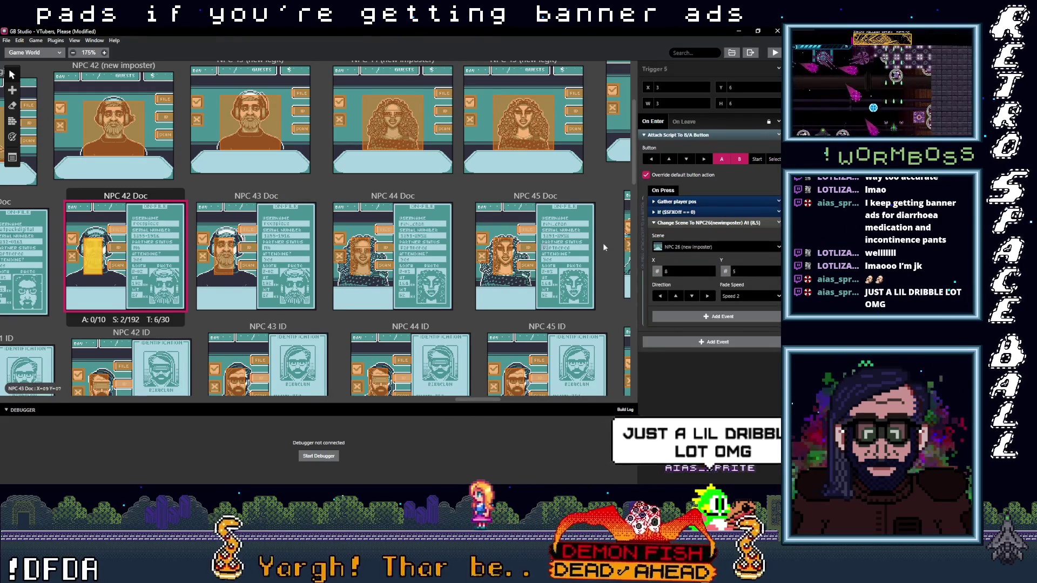
pyautogui.click(693, 247)
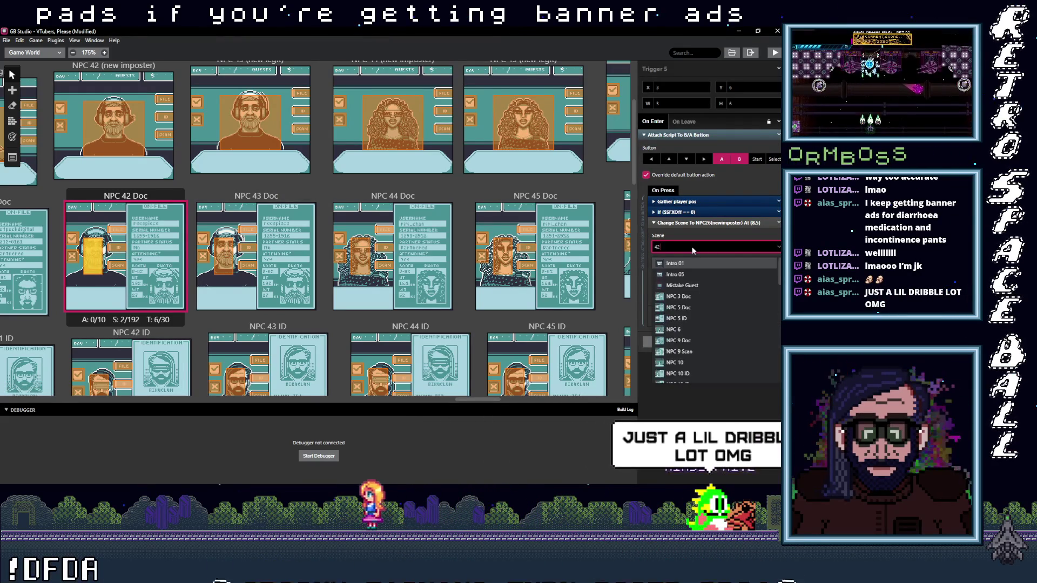
pyautogui.write('(')
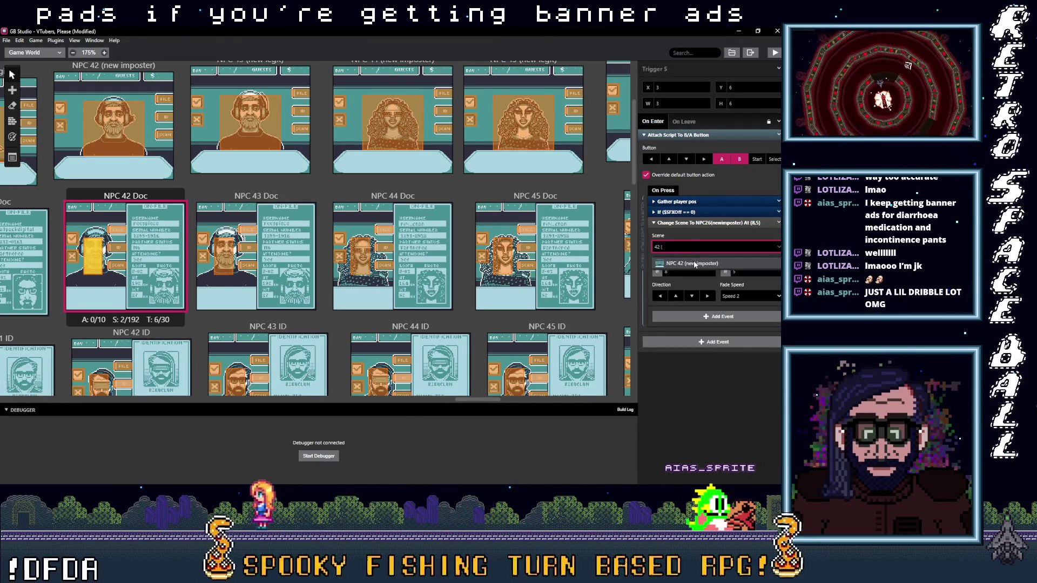
pyautogui.click(117, 247)
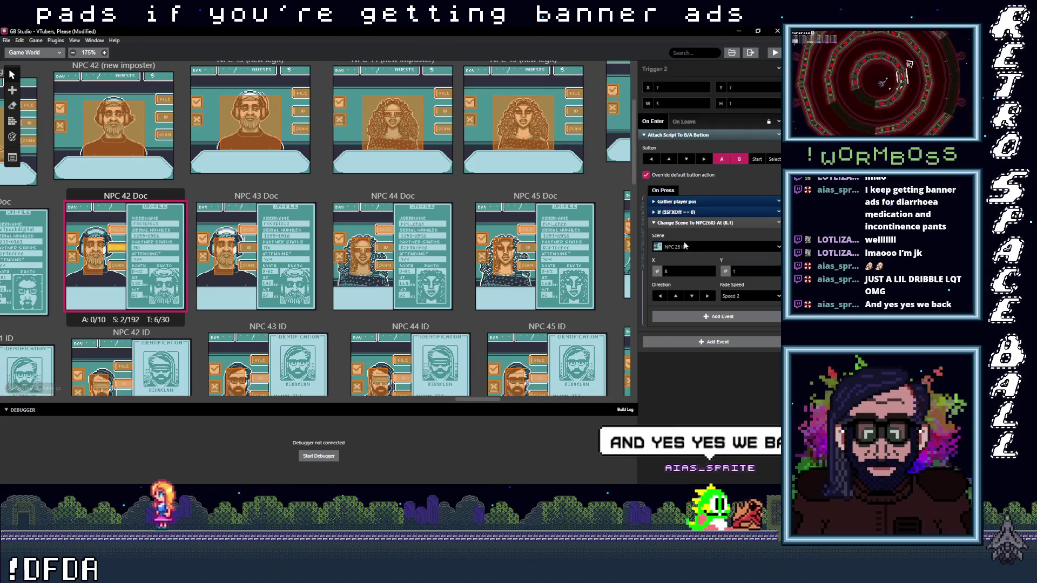
# Point the remaining NPC 42 Doc triggers to NPC 42 ID and NPC 42 Scan.
pyautogui.click(696, 247)
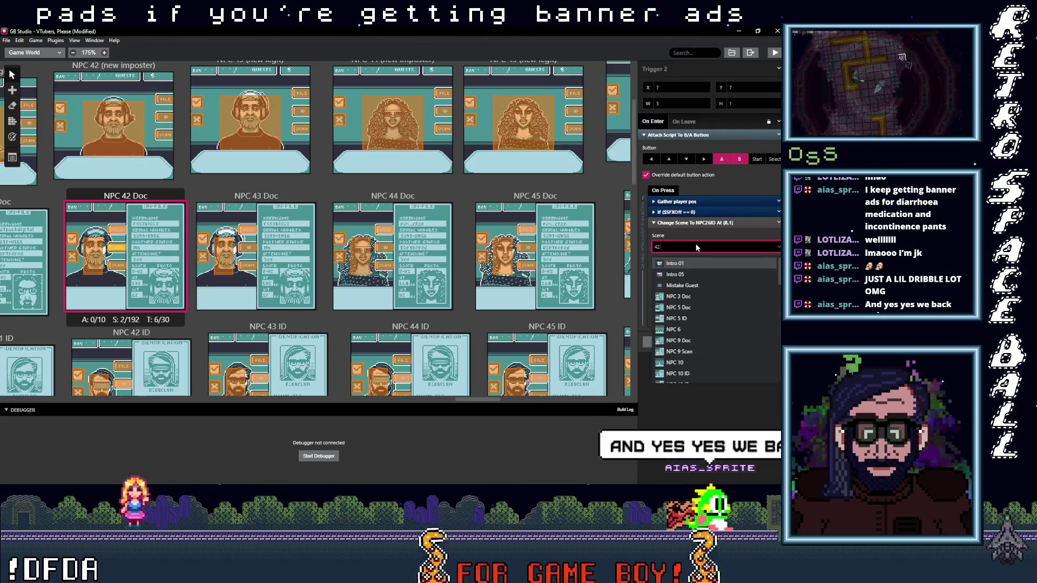
pyautogui.write('2 I')
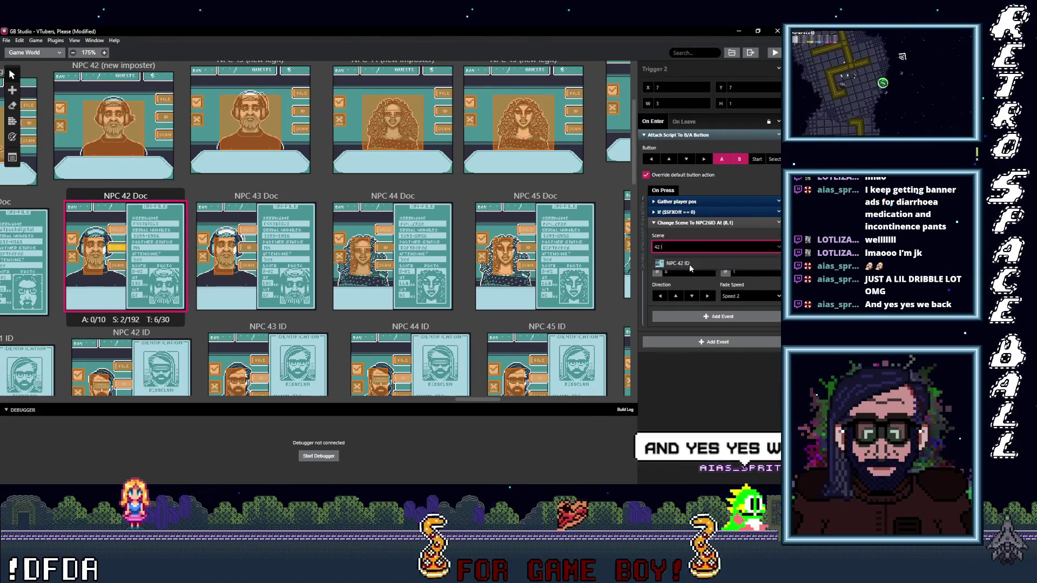
pyautogui.click(117, 264)
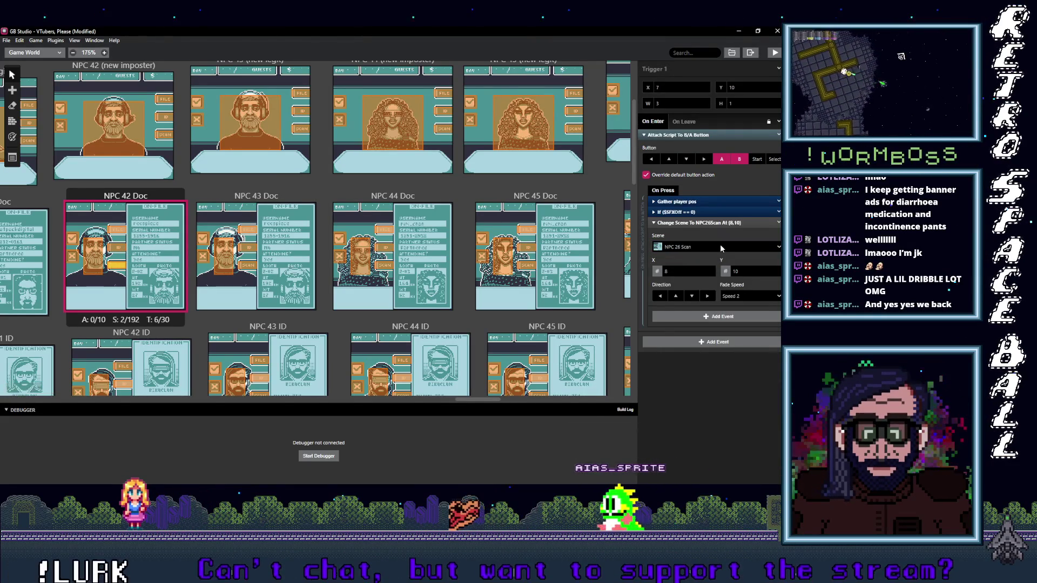
pyautogui.click(718, 247)
pyautogui.write('42 S')
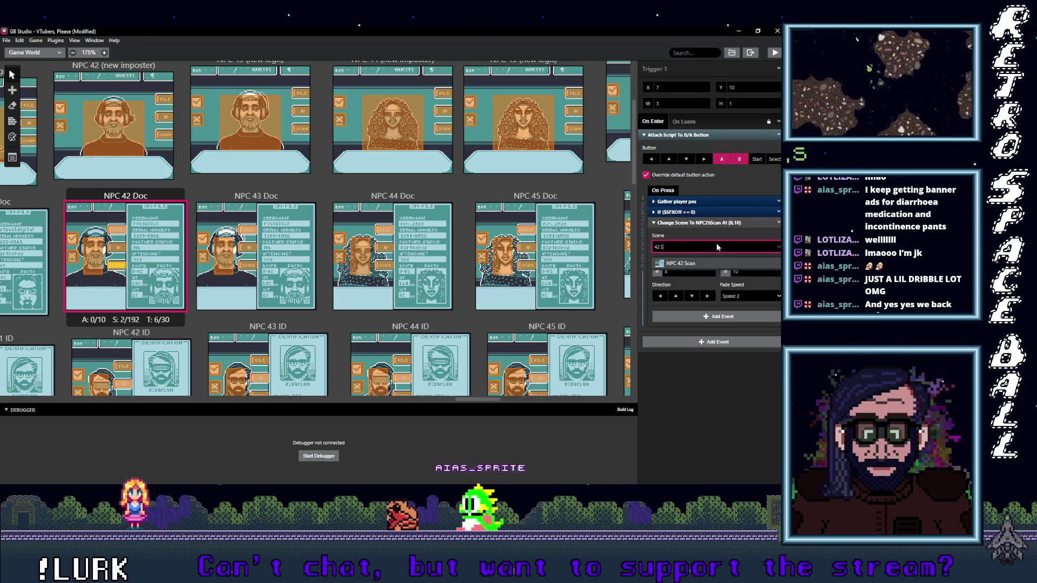
pyautogui.click(675, 264)
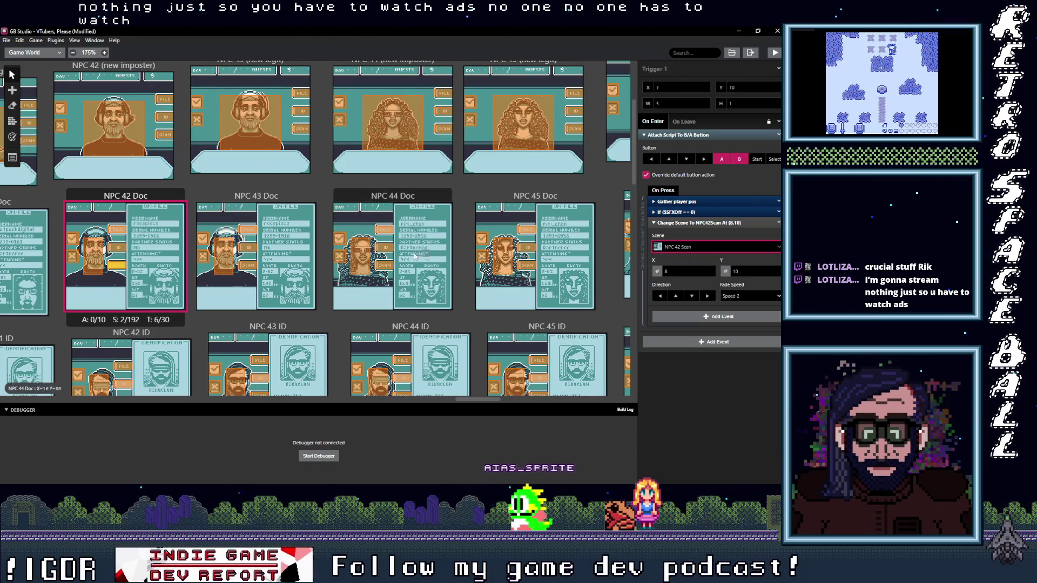
# Select NPC 43 (new legit)'s FILE button trigger, still pointing to NPC 25 Doc.
pyautogui.click(299, 96)
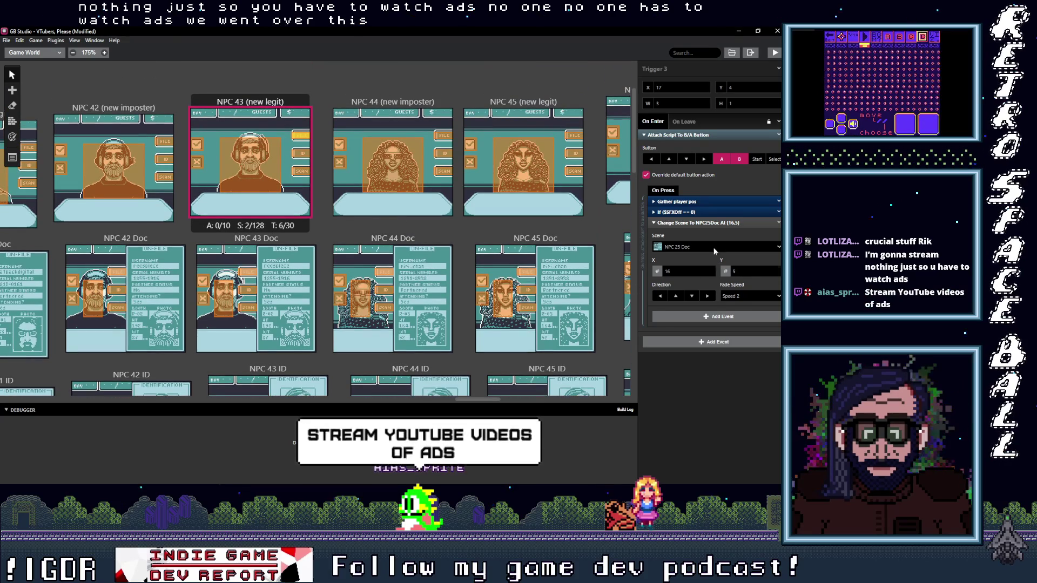
# Point NPC 43 (new legit)'s FILE, ID and SCAN triggers to NPC 43 Doc, ID and Scan.
pyautogui.click(712, 249)
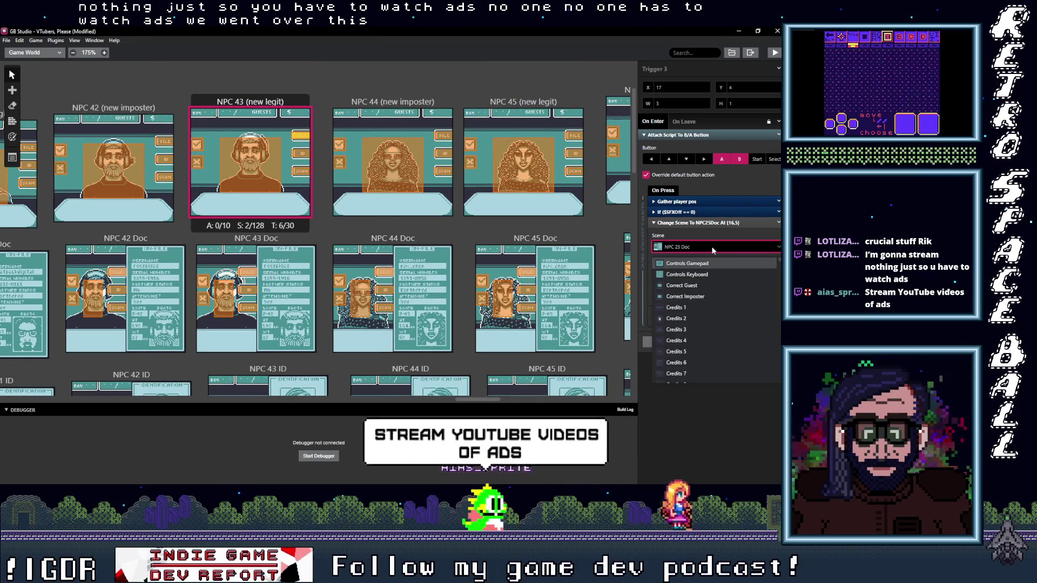
pyautogui.write('43')
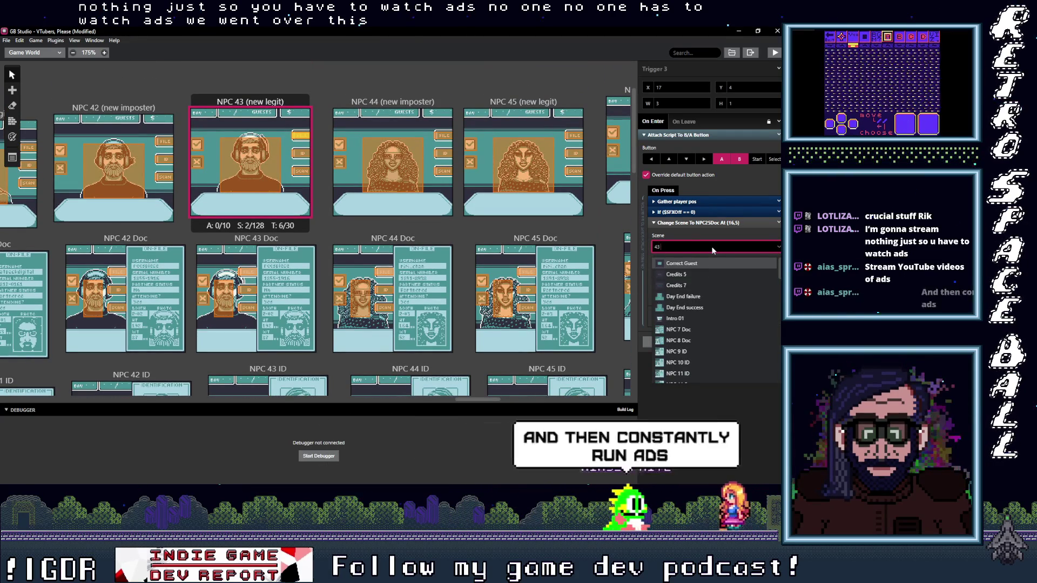
pyautogui.press('Return')
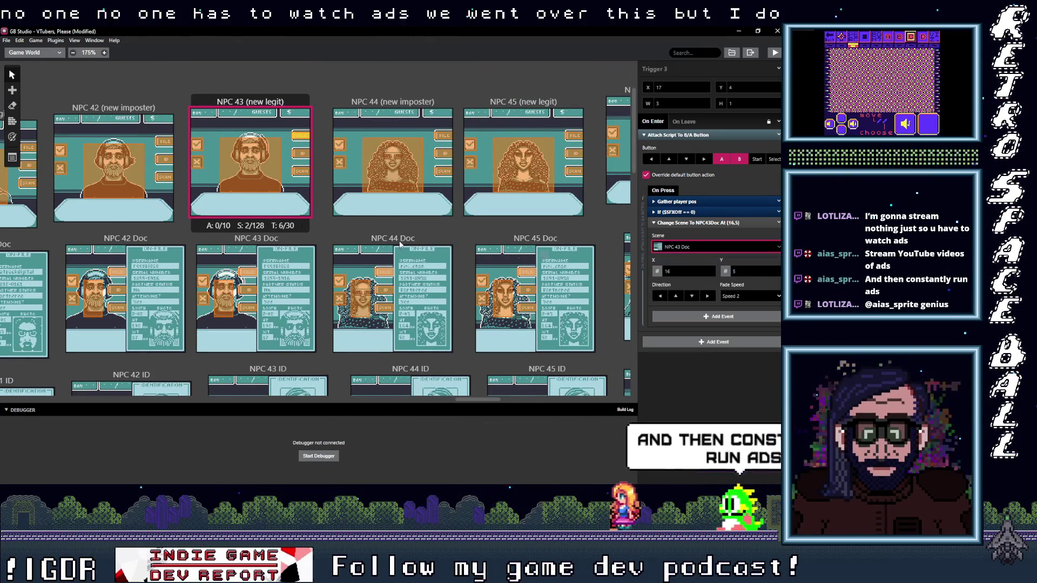
pyautogui.click(301, 154)
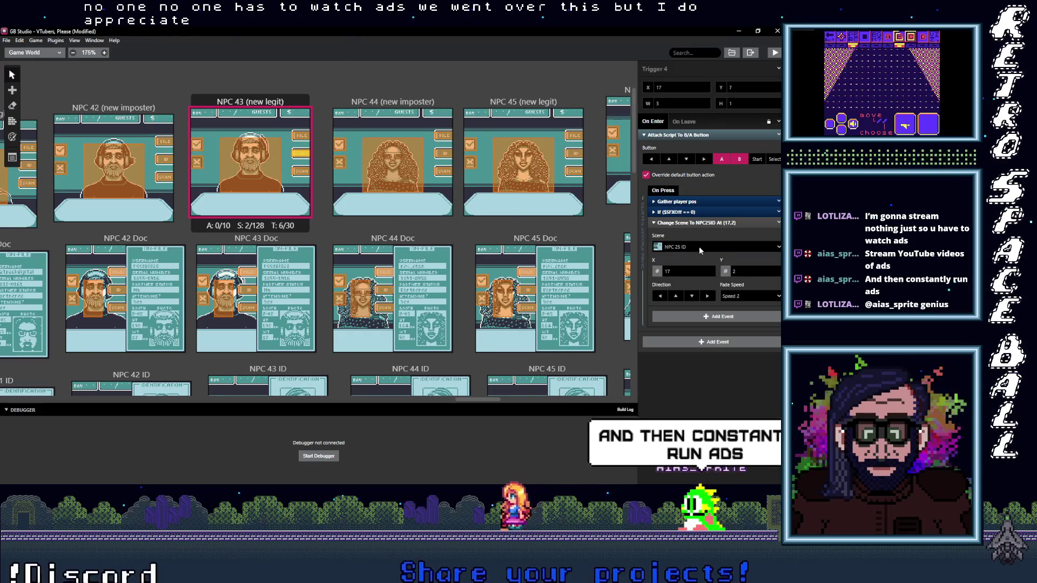
pyautogui.click(699, 247)
pyautogui.write('4')
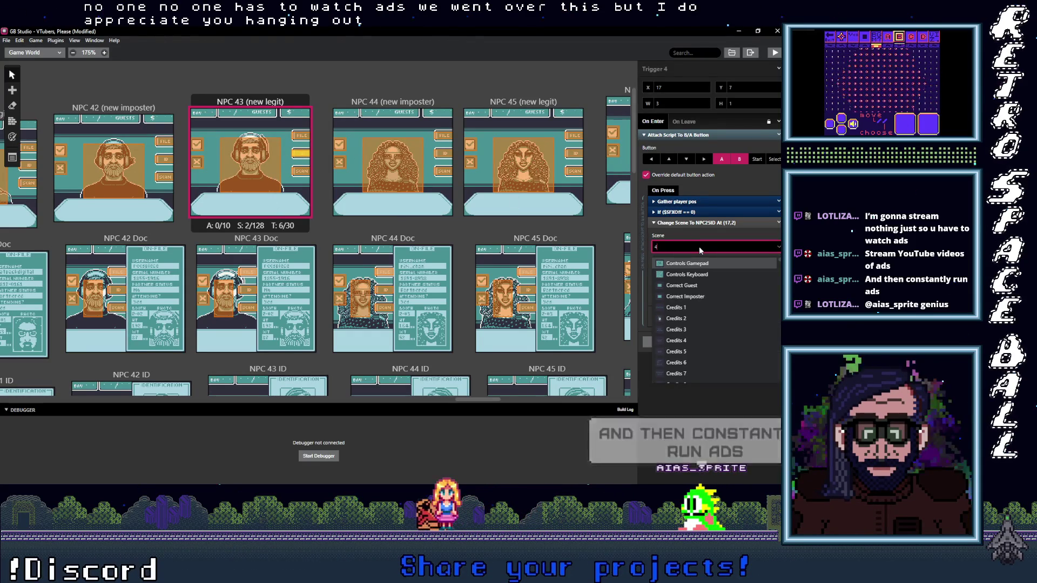
pyautogui.write('3 I')
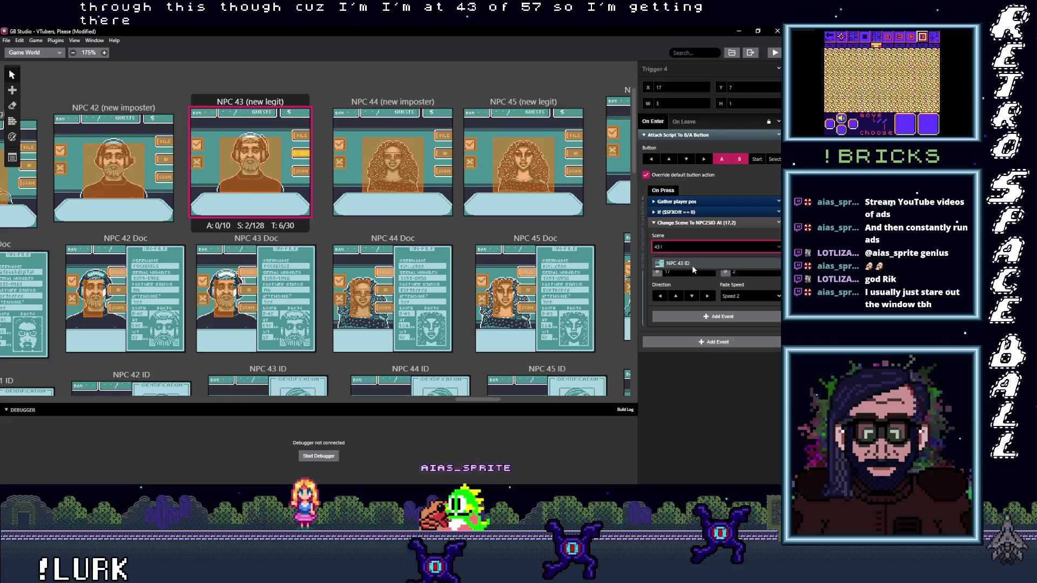
pyautogui.click(692, 263)
pyautogui.click(301, 172)
pyautogui.click(717, 247)
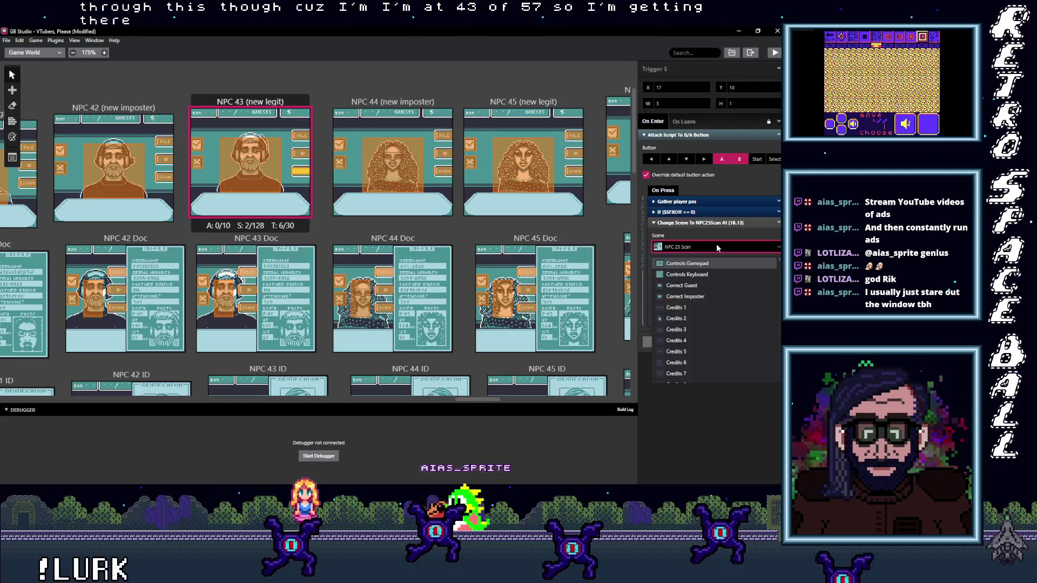
pyautogui.write('43 S')
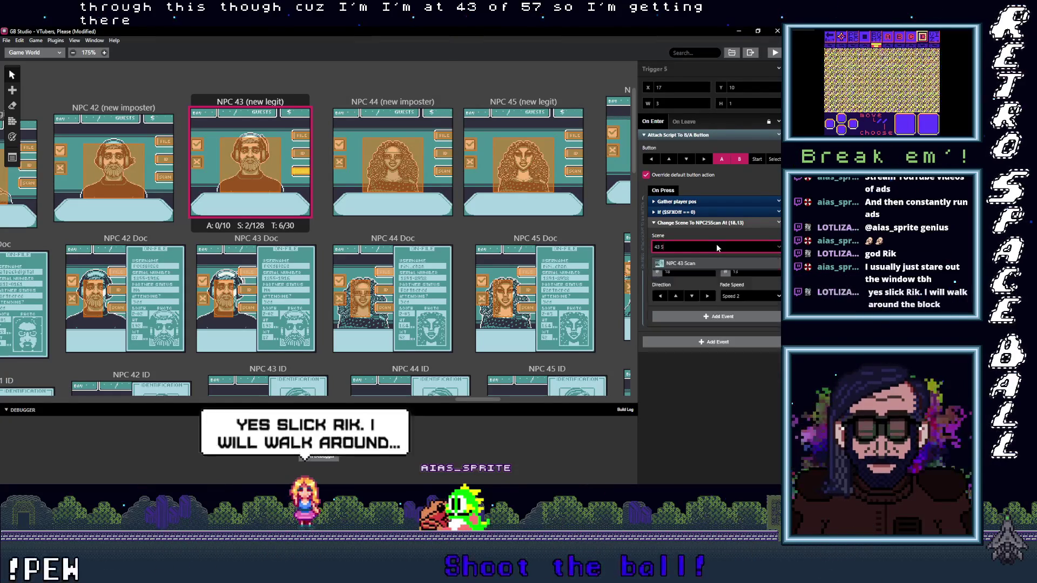
pyautogui.press('Return')
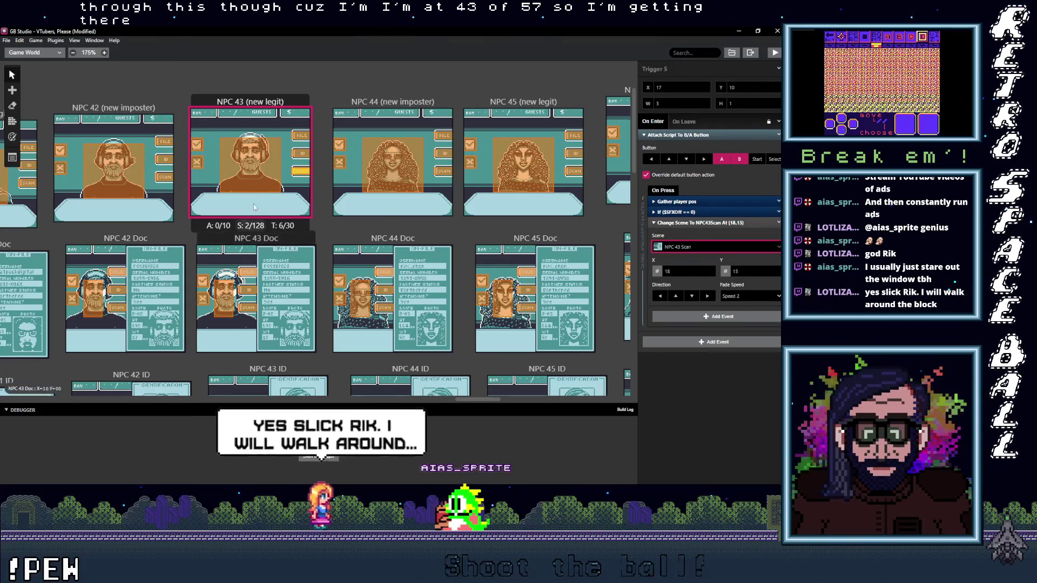
# Send the first selected NPC 43 Doc trigger back to NPC 43 (new legit).
pyautogui.click(250, 274)
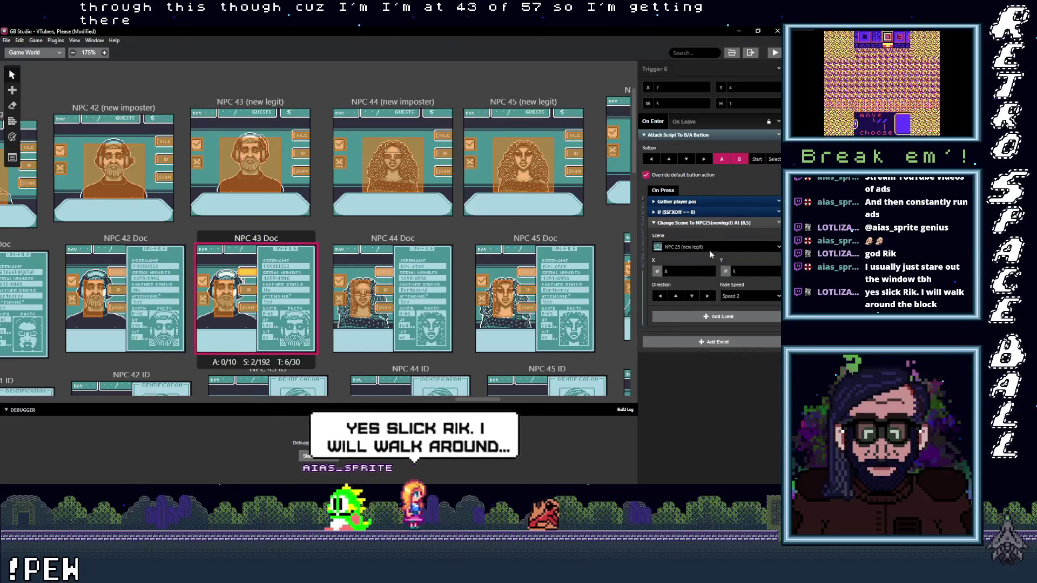
pyautogui.click(711, 247)
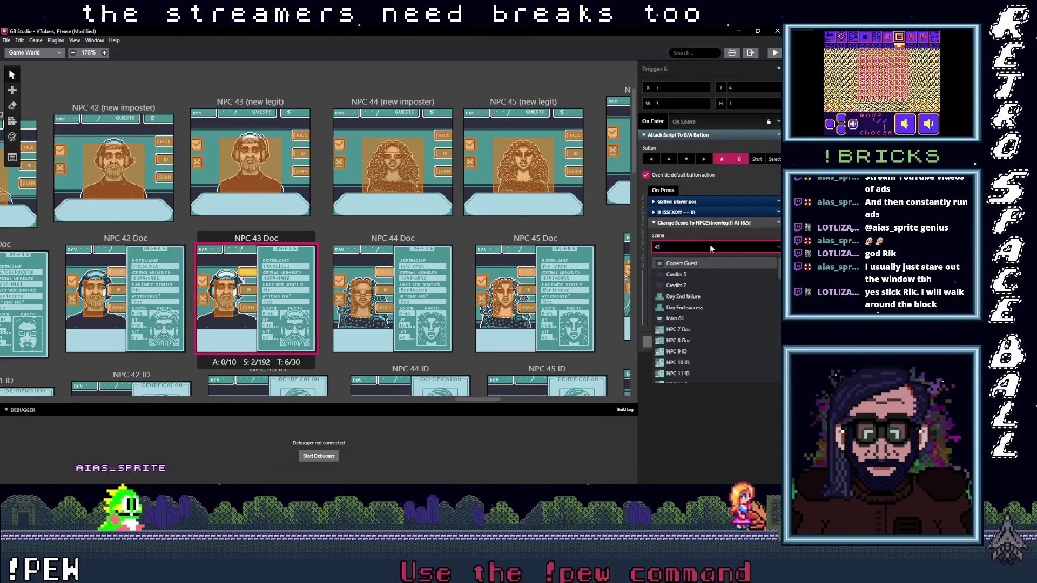
pyautogui.write('43(')
pyautogui.press('BackSpace')
pyautogui.write('(')
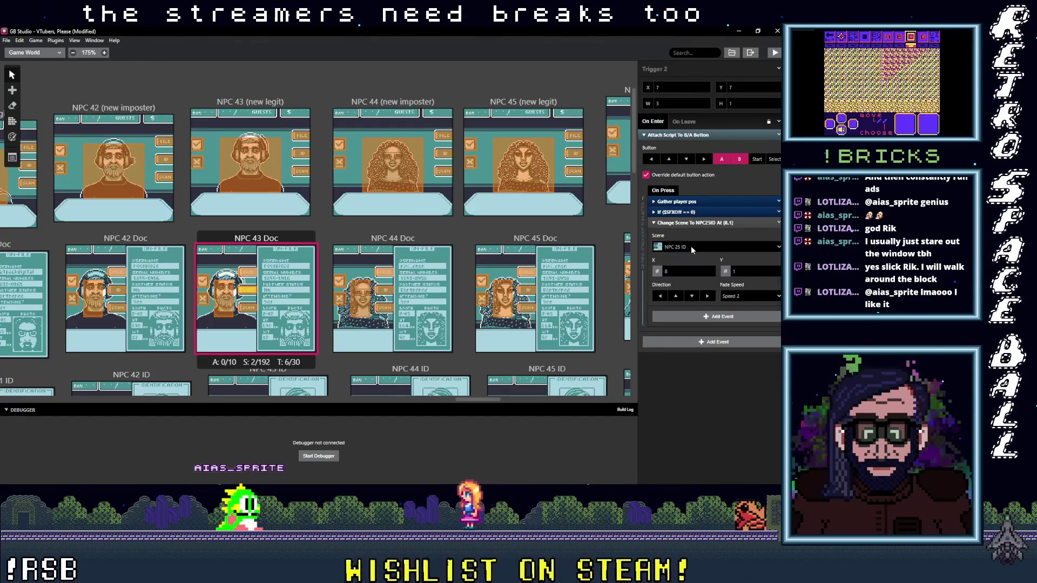
# Point Trigger 2 to NPC 43 ID, Trigger 1 to NPC 43 Scan, Trigger 5 to NPC 43 (new legit).
pyautogui.click(691, 248)
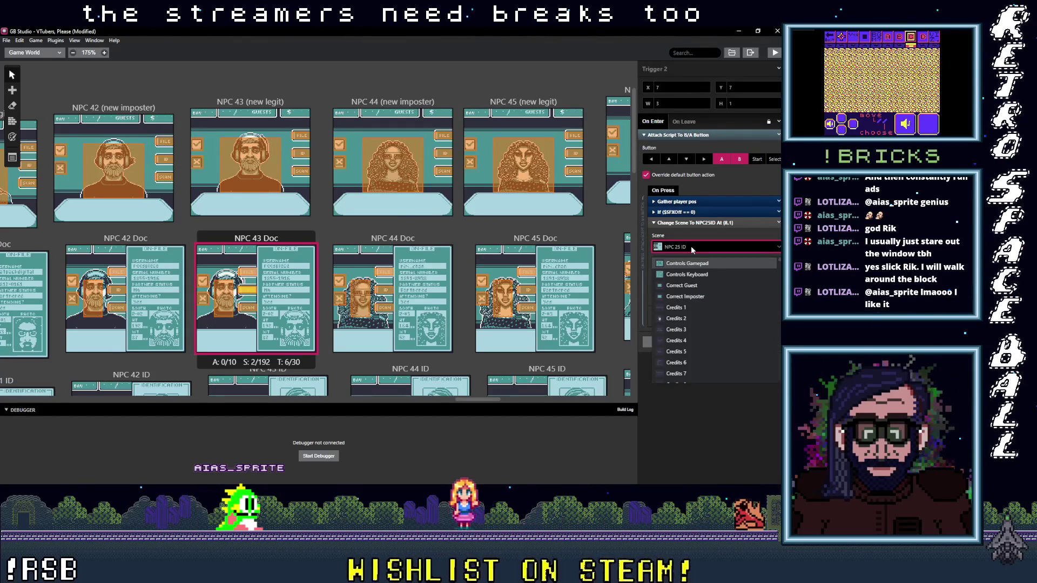
pyautogui.write('43')
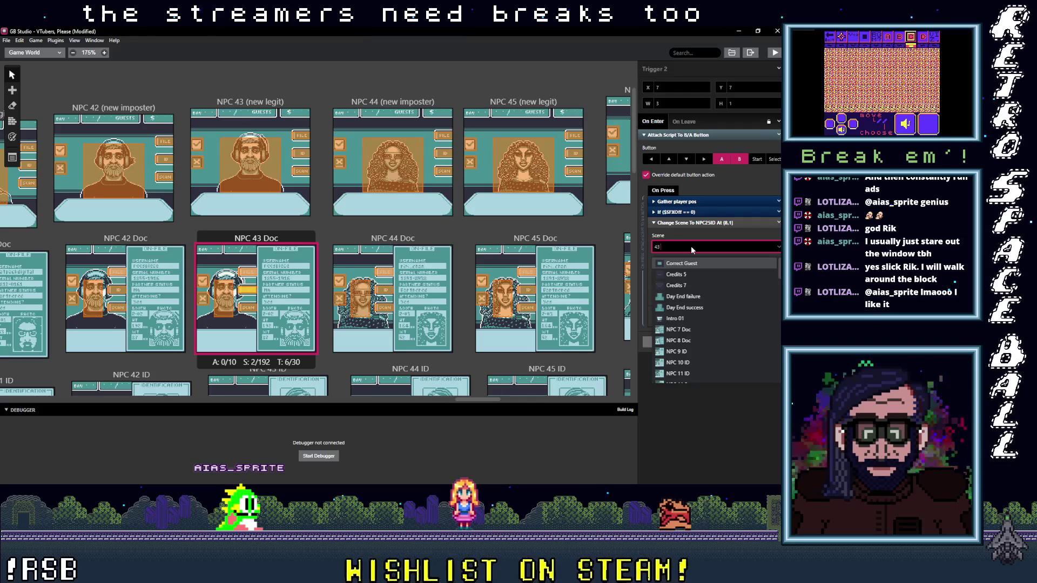
pyautogui.press('Return')
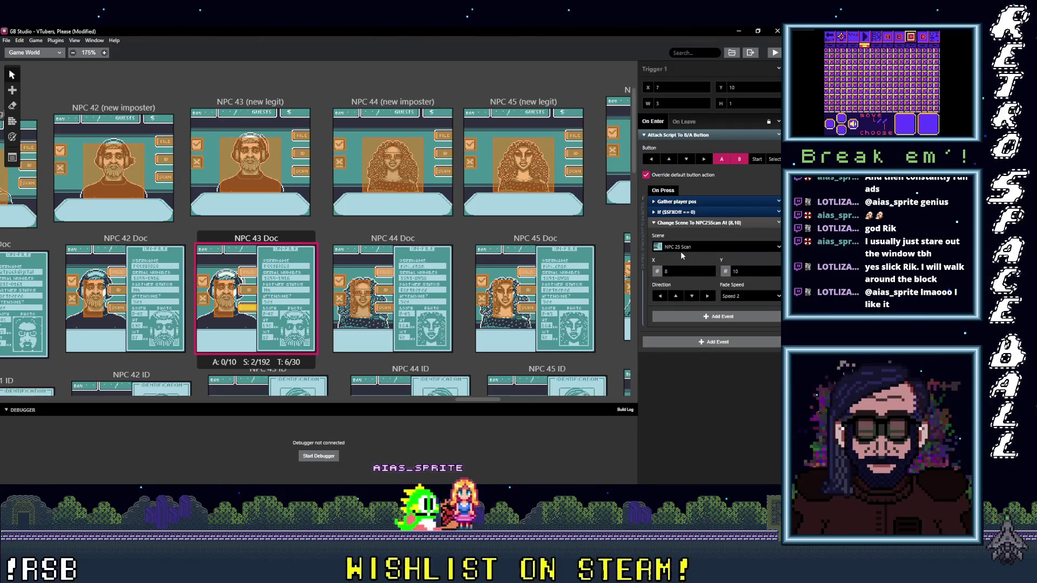
pyautogui.click(682, 248)
pyautogui.write('43')
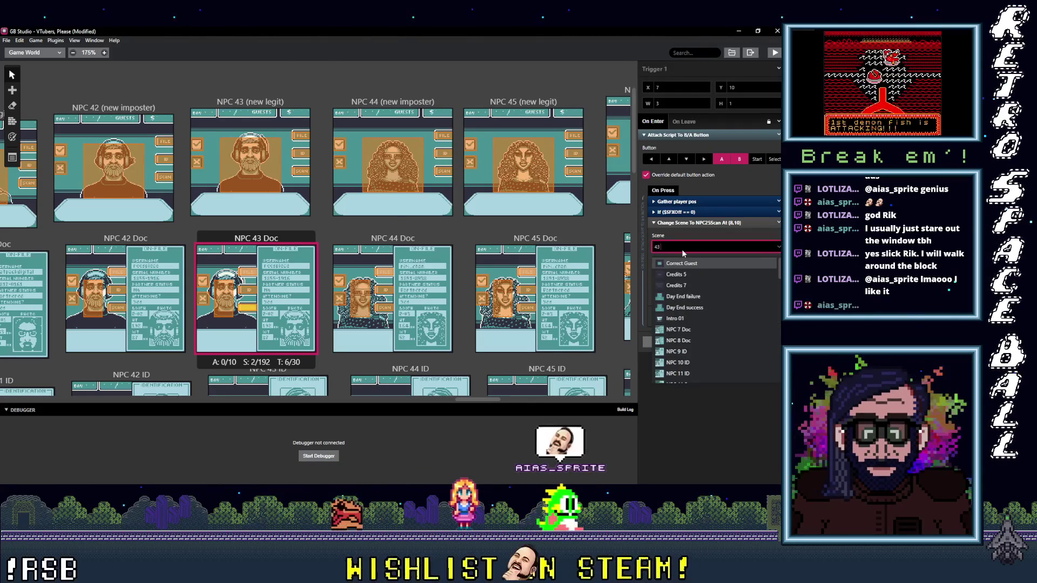
pyautogui.press('Return')
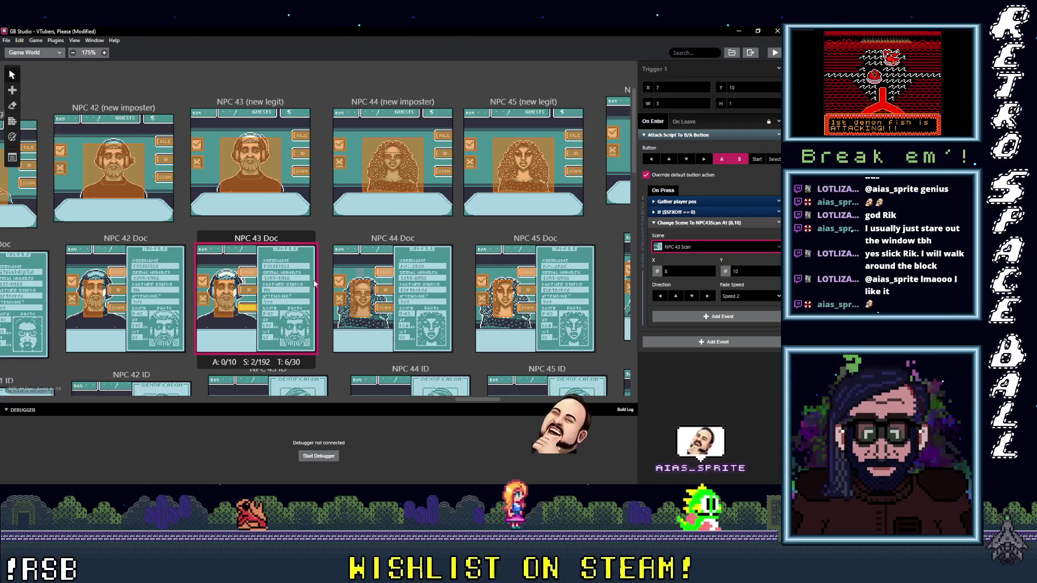
pyautogui.click(226, 298)
pyautogui.click(689, 238)
pyautogui.write('43')
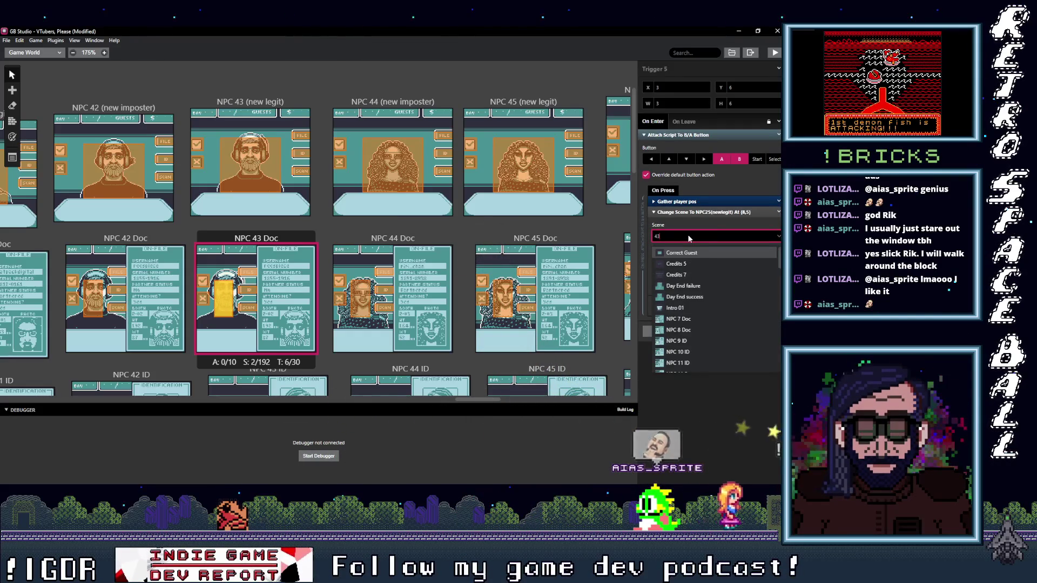
pyautogui.write(' (')
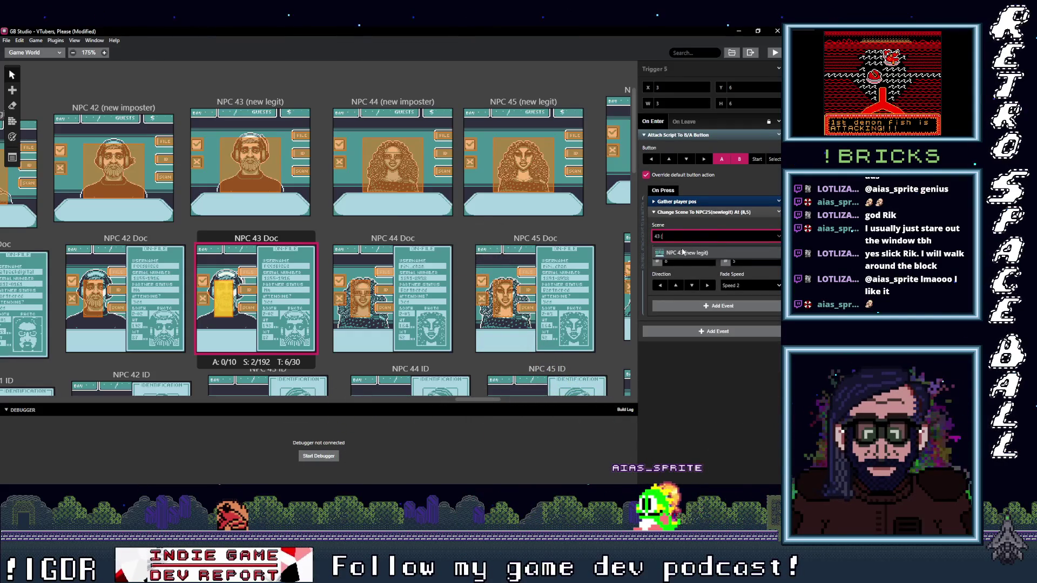
pyautogui.click(684, 254)
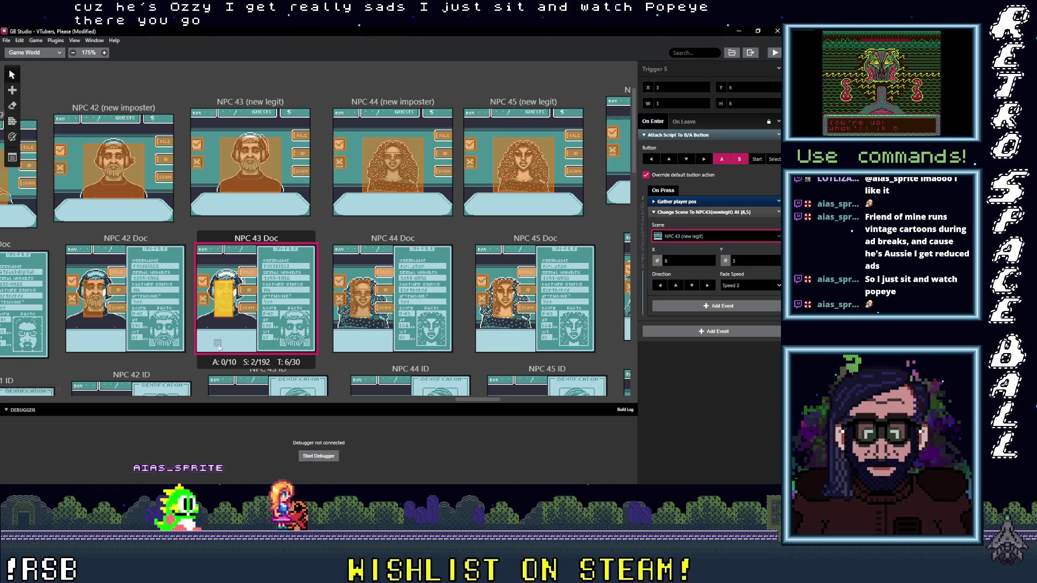
# Review NPC 43 Doc's Triggers 1, 2 and 6, moving Trigger 6 two tiles left to X 7.
pyautogui.click(253, 310)
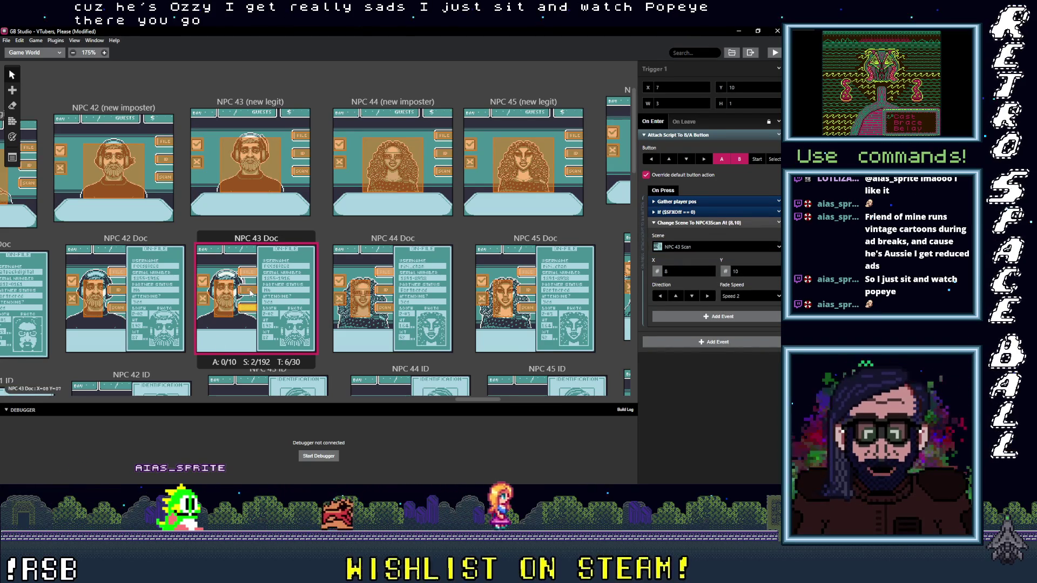
pyautogui.click(253, 279)
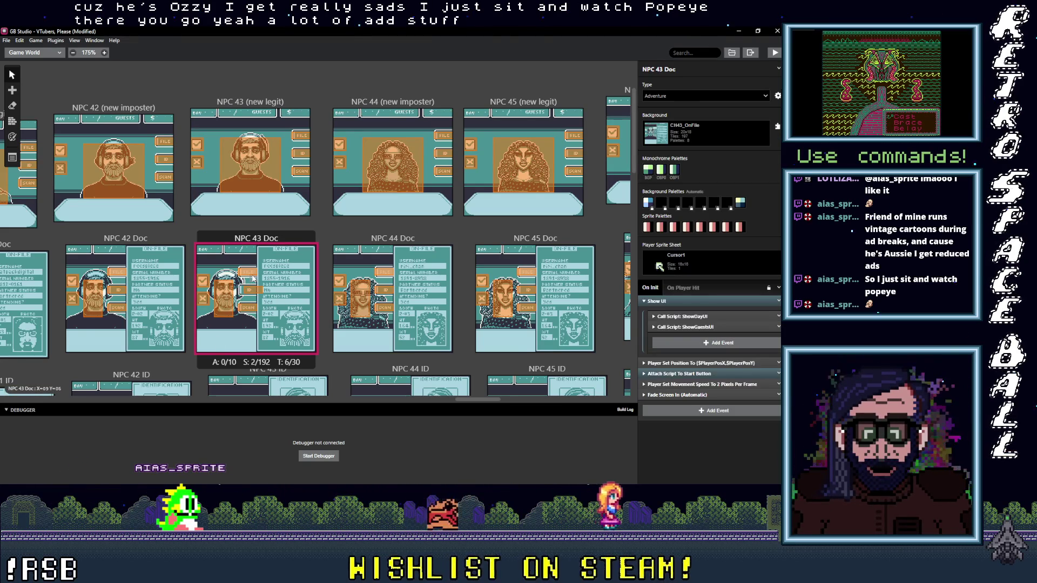
pyautogui.click(244, 291)
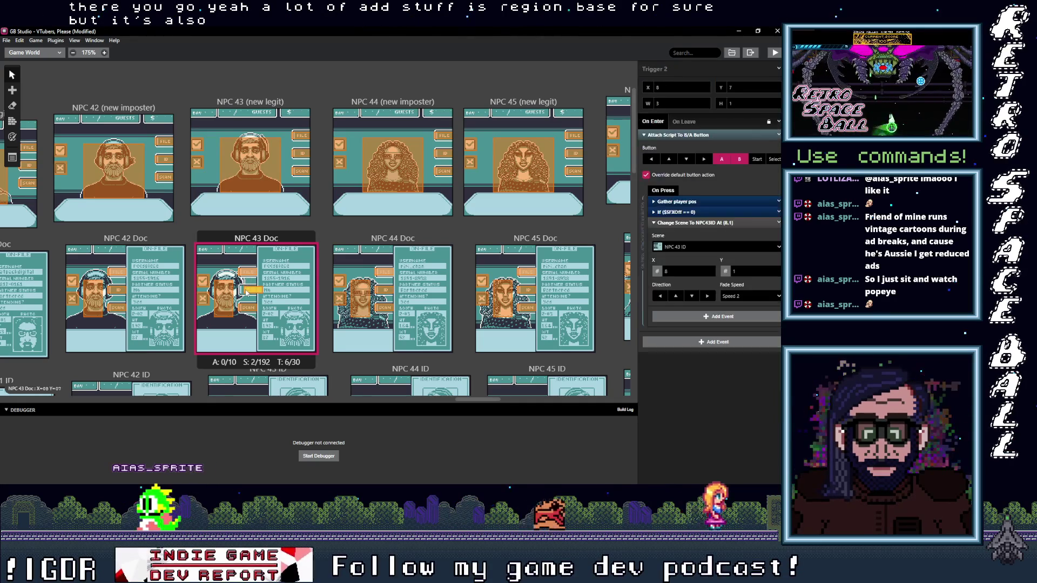
pyautogui.click(255, 273)
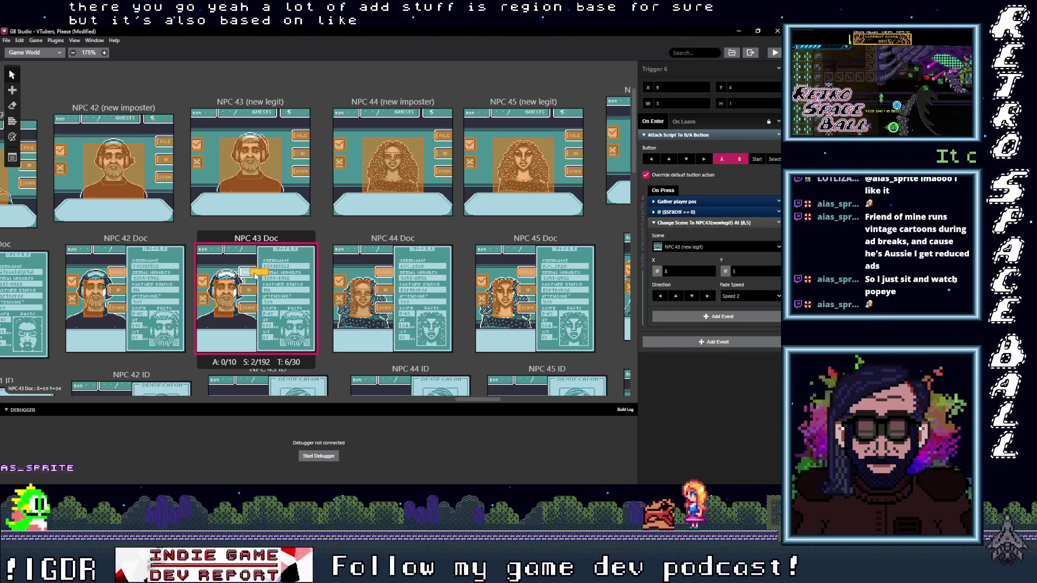
pyautogui.moveTo(255, 276); pyautogui.dragTo(243, 279)
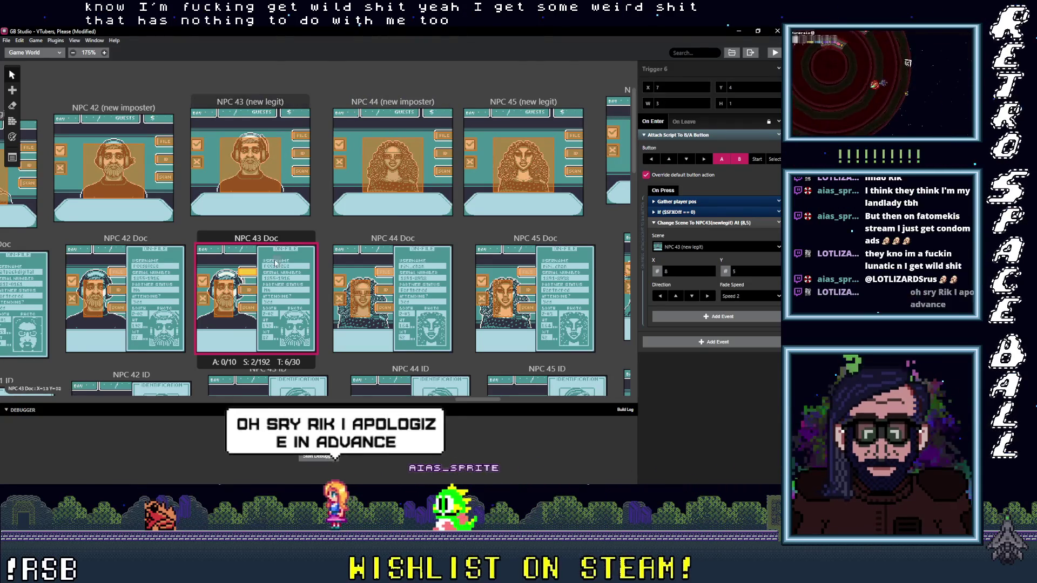
pyautogui.click(436, 134)
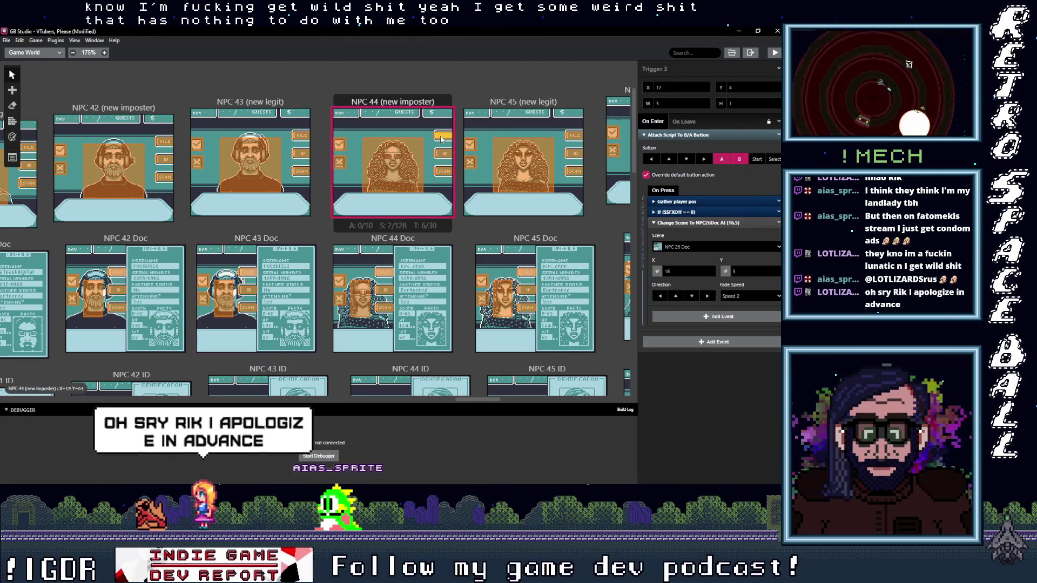
# Point NPC 44 (new imposter)'s Triggers 3, 4 and 5 to NPC 44 Doc, NPC 44 ID and NPC 44 Scan.
pyautogui.click(700, 246)
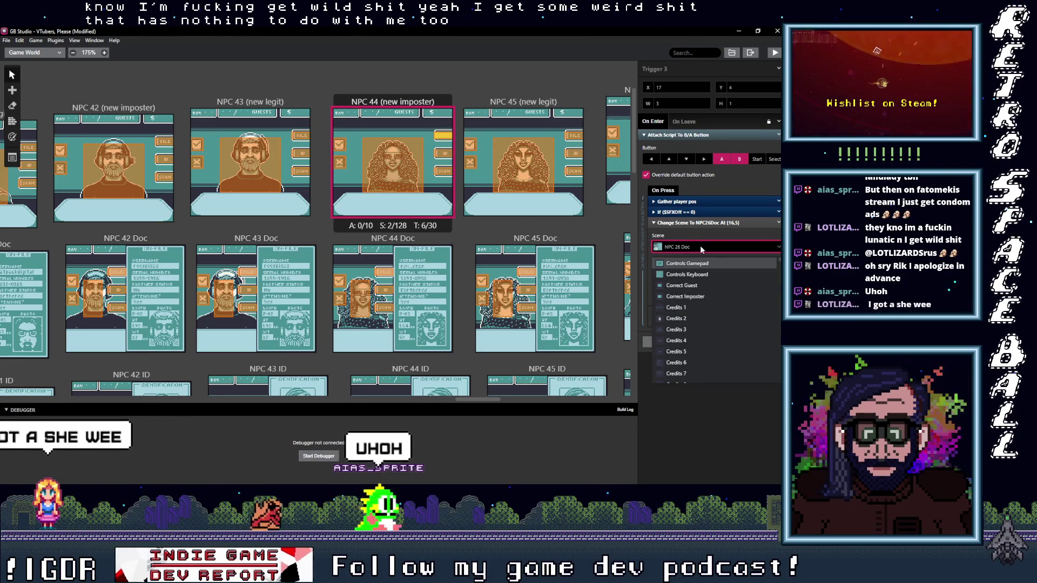
pyautogui.write('44 do')
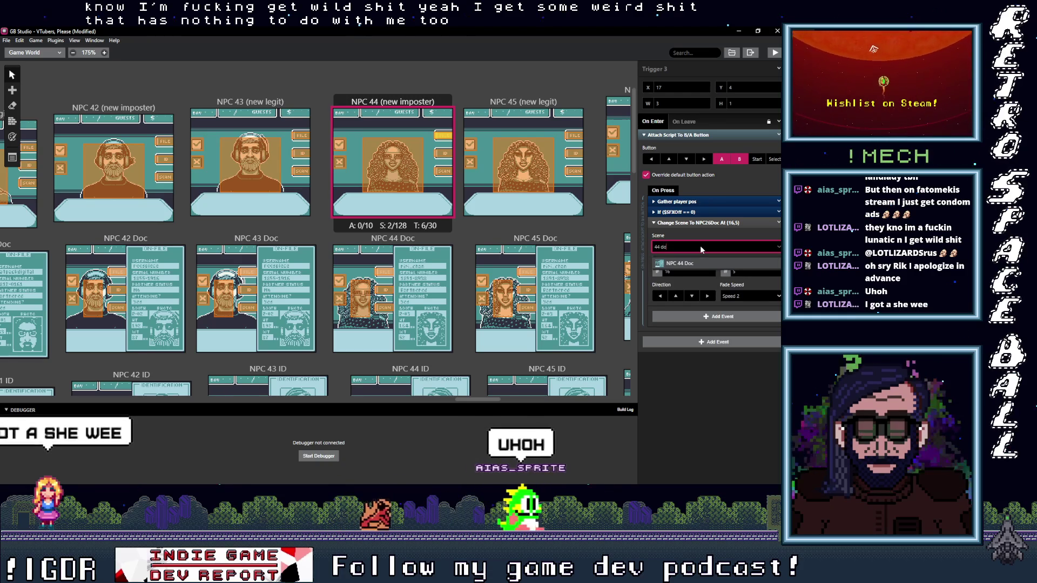
pyautogui.click(443, 153)
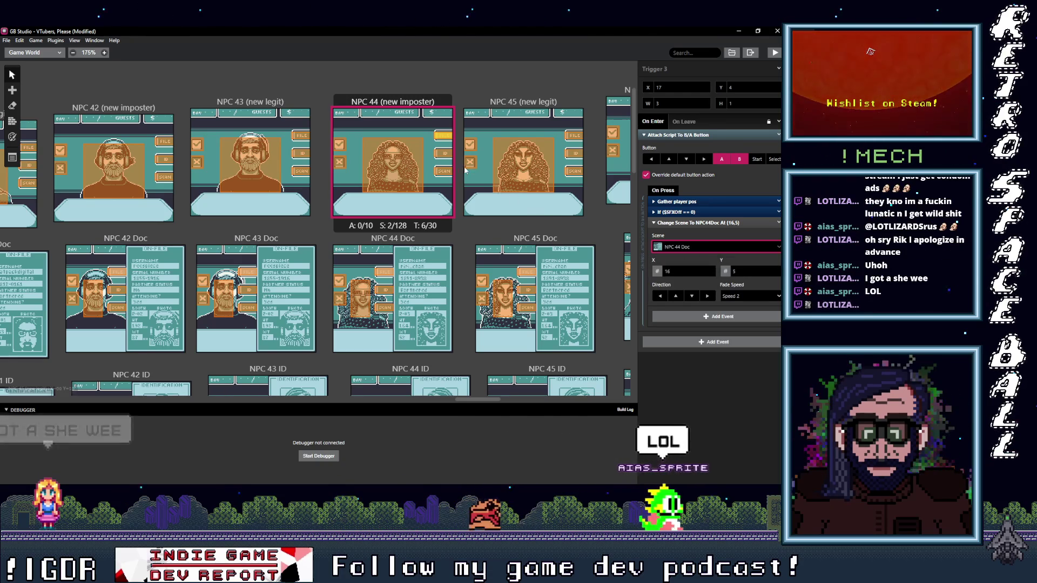
pyautogui.click(696, 242)
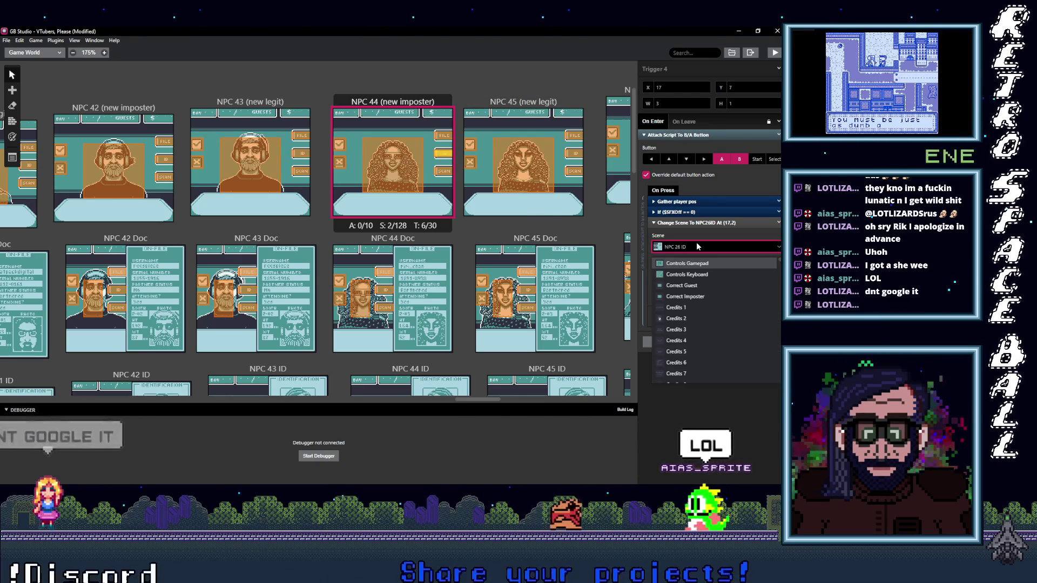
pyautogui.write('44 Id')
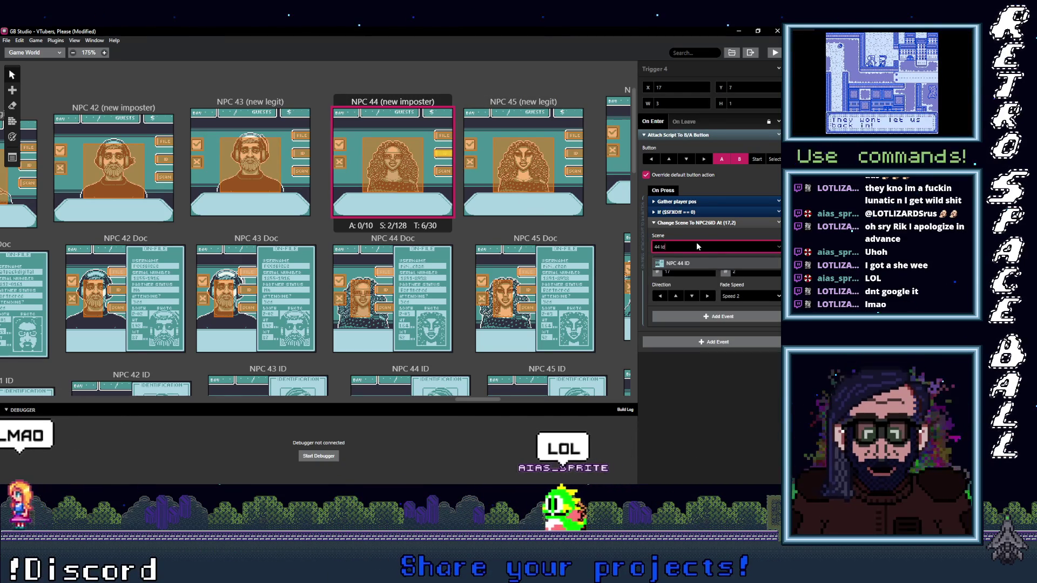
pyautogui.click(678, 264)
pyautogui.click(443, 170)
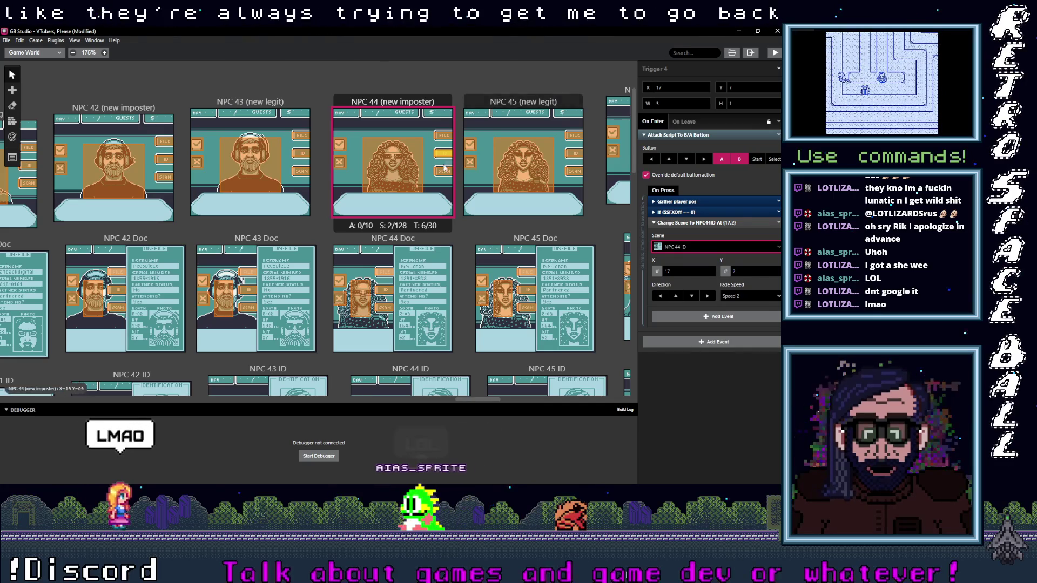
pyautogui.click(704, 247)
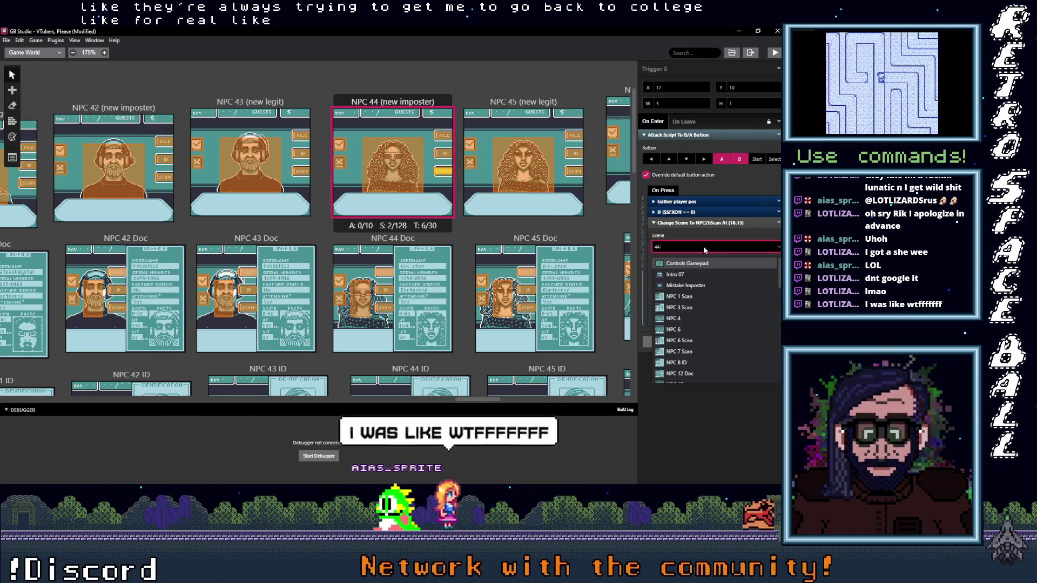
pyautogui.write('44 S')
pyautogui.press('Return')
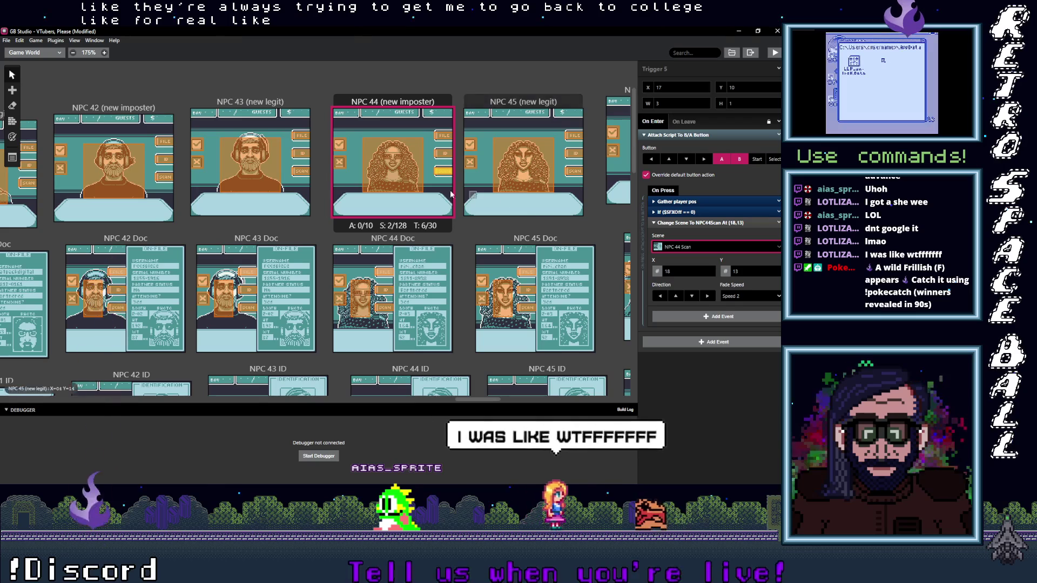
pyautogui.click(384, 273)
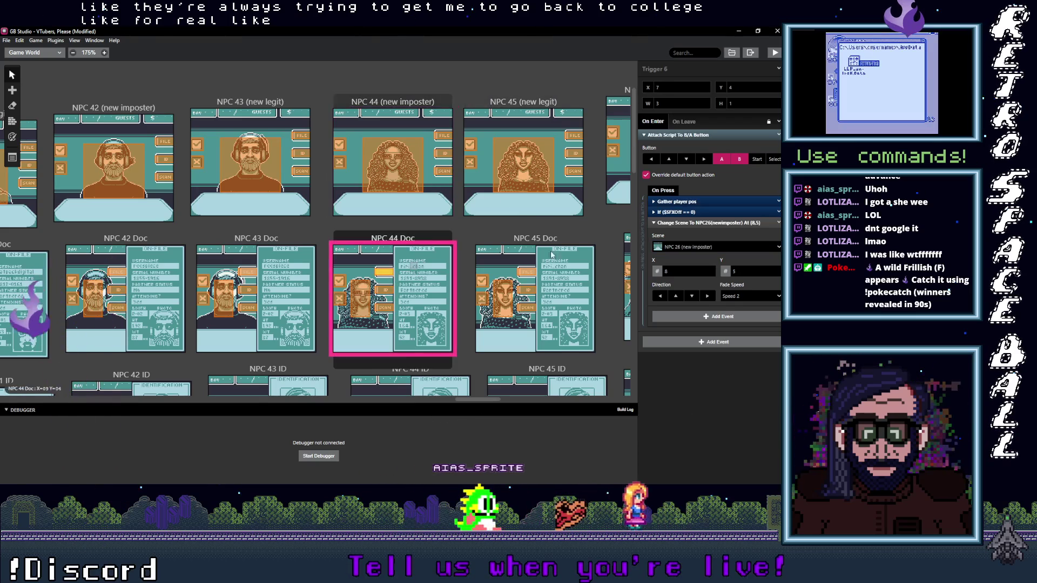
# Send NPC 44 Doc's Trigger 6 back to NPC 44 (new imposter).
pyautogui.click(699, 246)
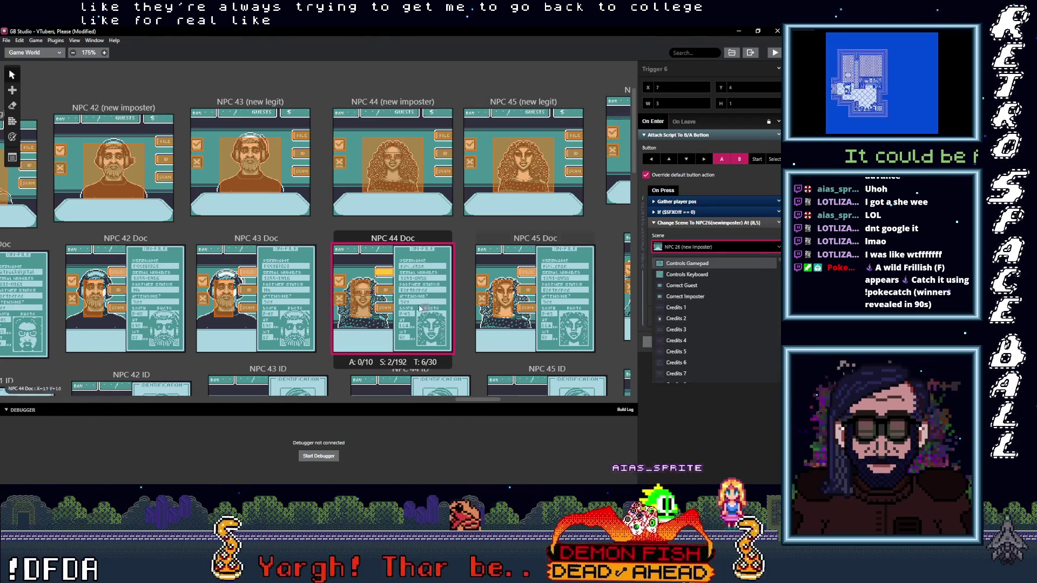
pyautogui.click(415, 301)
pyautogui.click(386, 272)
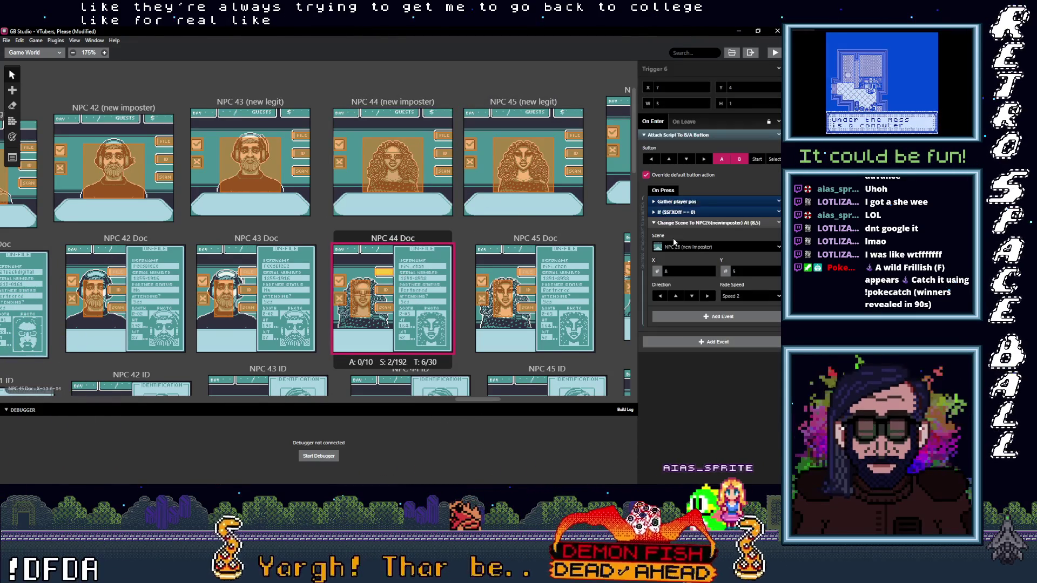
pyautogui.click(697, 247)
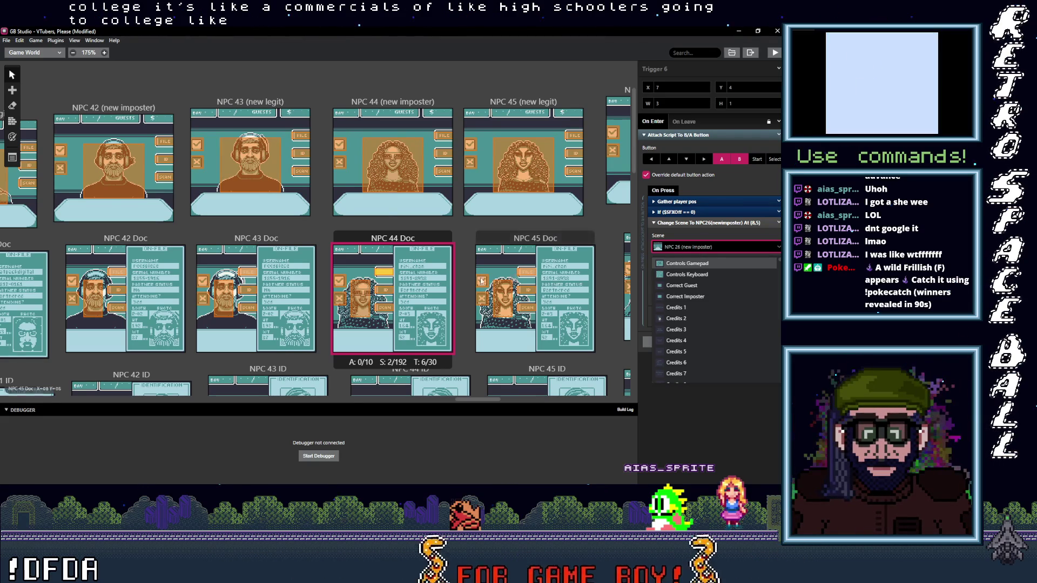
pyautogui.click(415, 280)
pyautogui.click(385, 273)
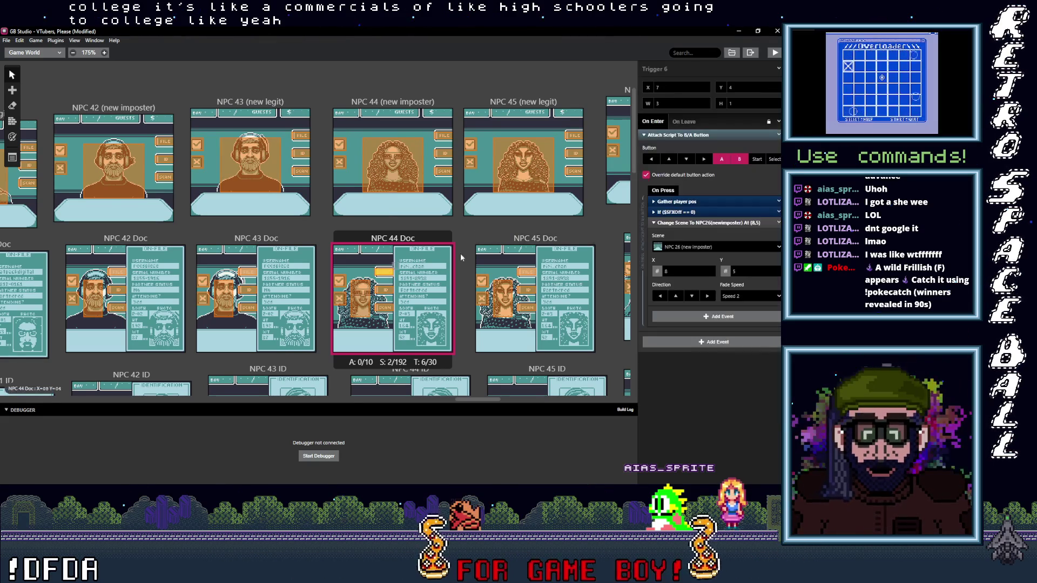
pyautogui.click(695, 248)
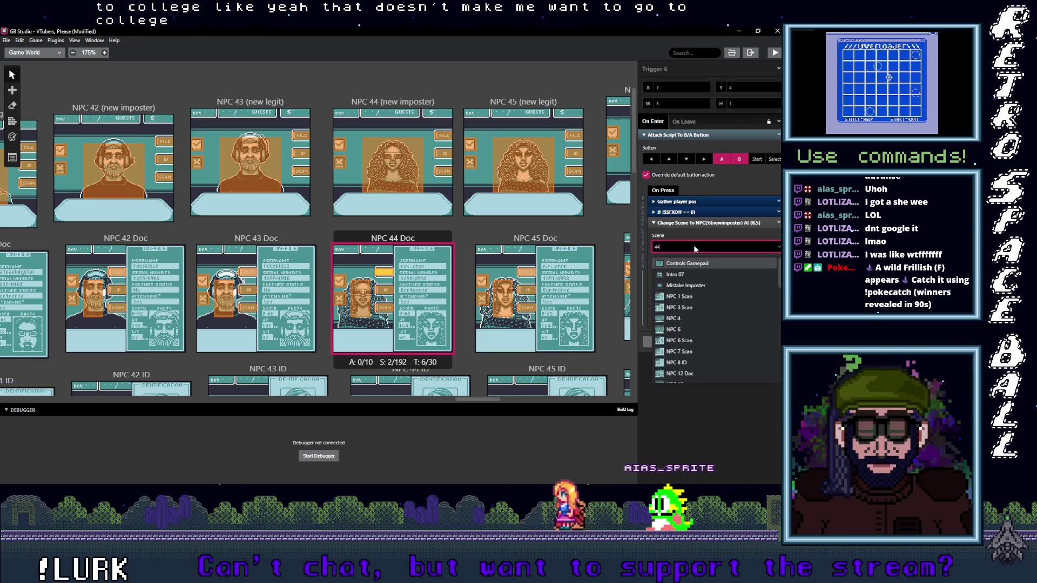
pyautogui.write('(')
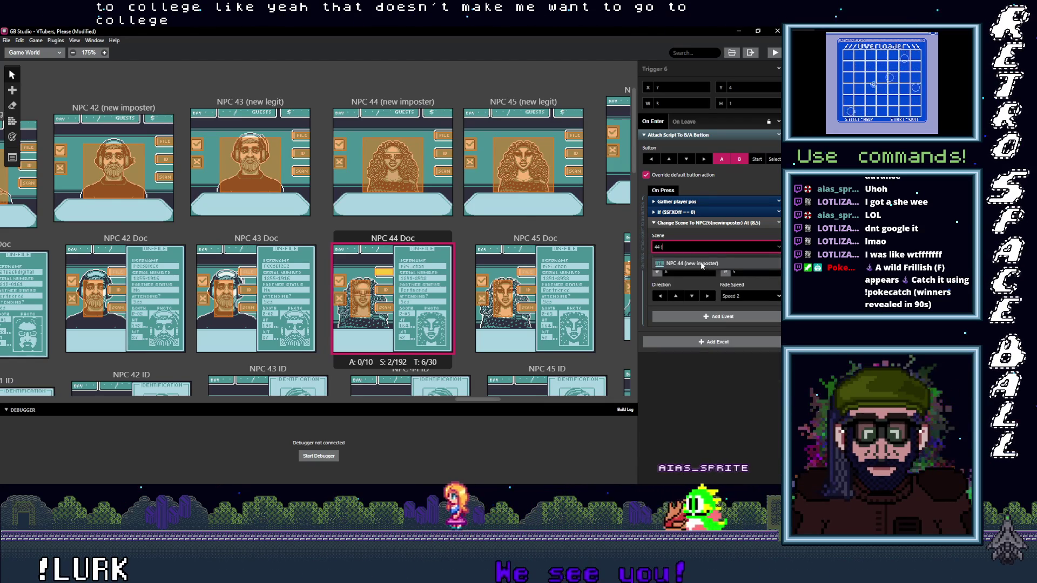
pyautogui.click(702, 264)
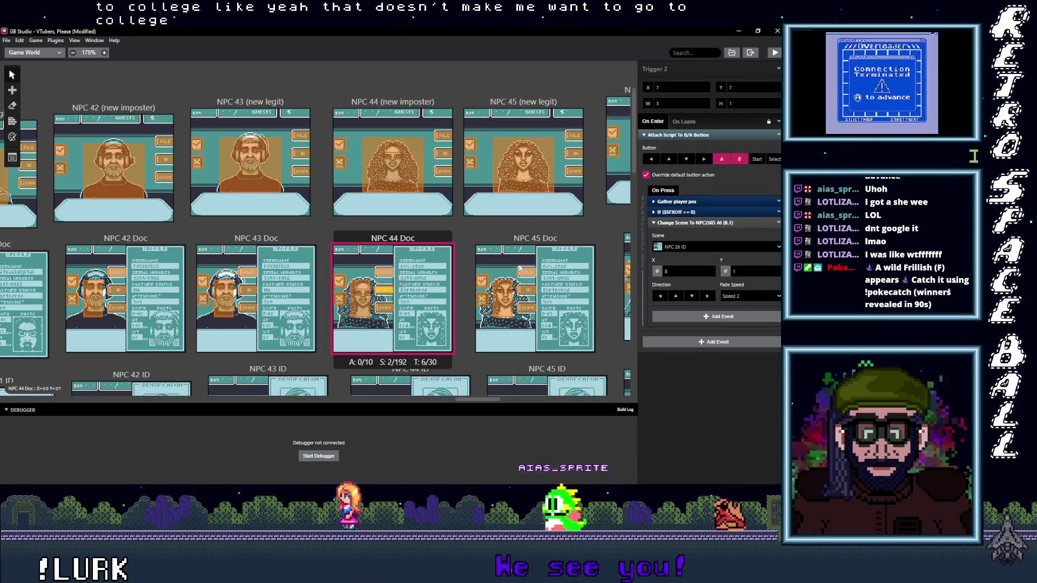
# Point NPC 44 Doc's ID and Scan triggers to NPC 44 ID and NPC 44 Scan.
pyautogui.click(697, 246)
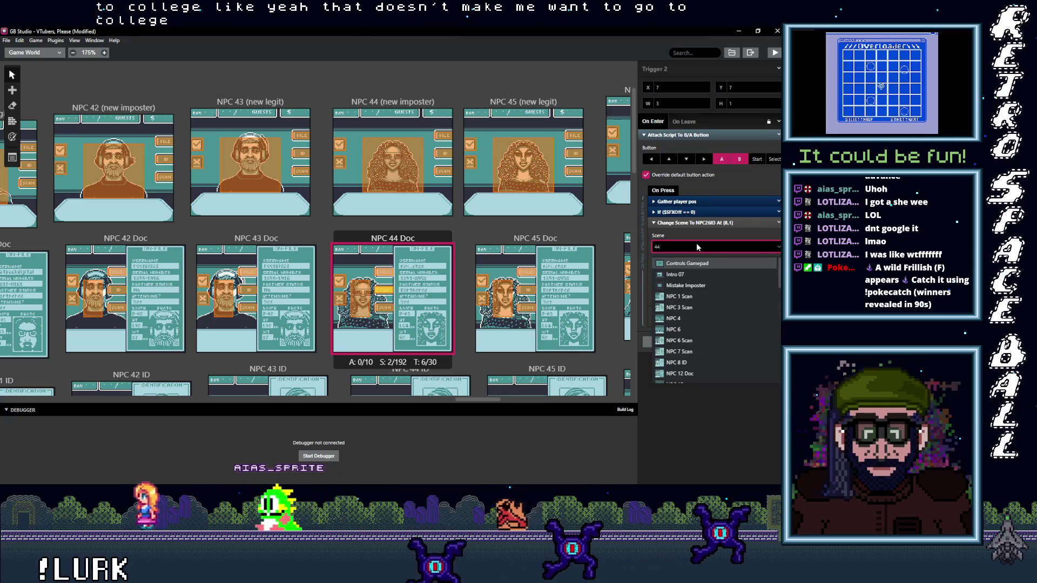
pyautogui.write('44 I')
pyautogui.click(691, 263)
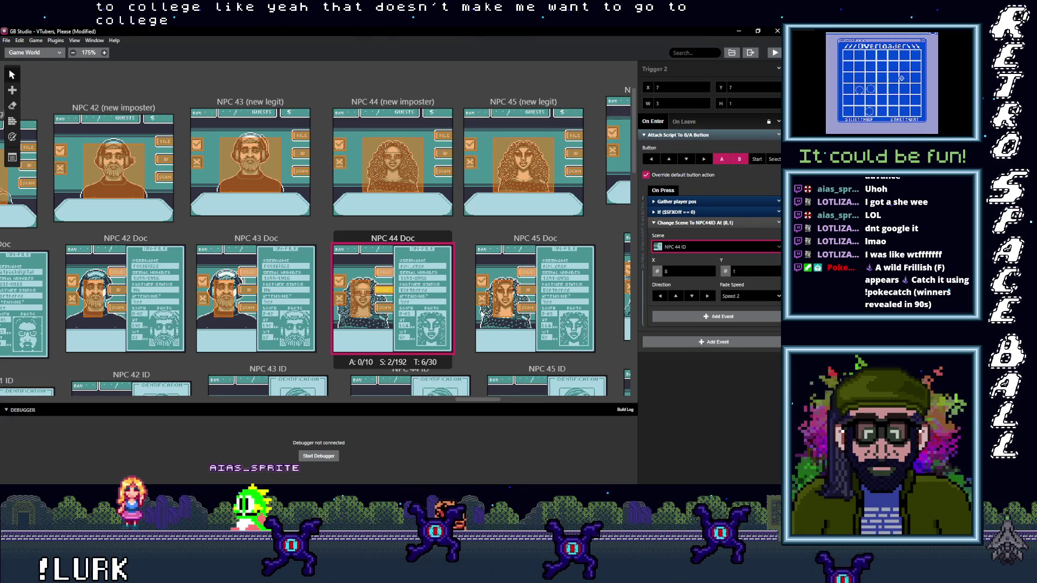
pyautogui.click(722, 248)
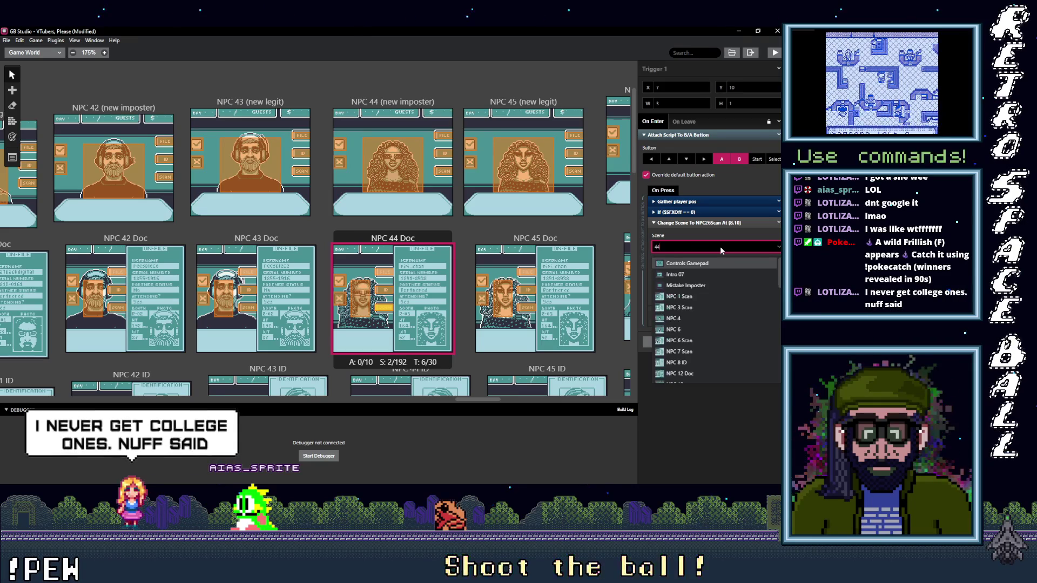
pyautogui.write('44 S')
pyautogui.click(690, 263)
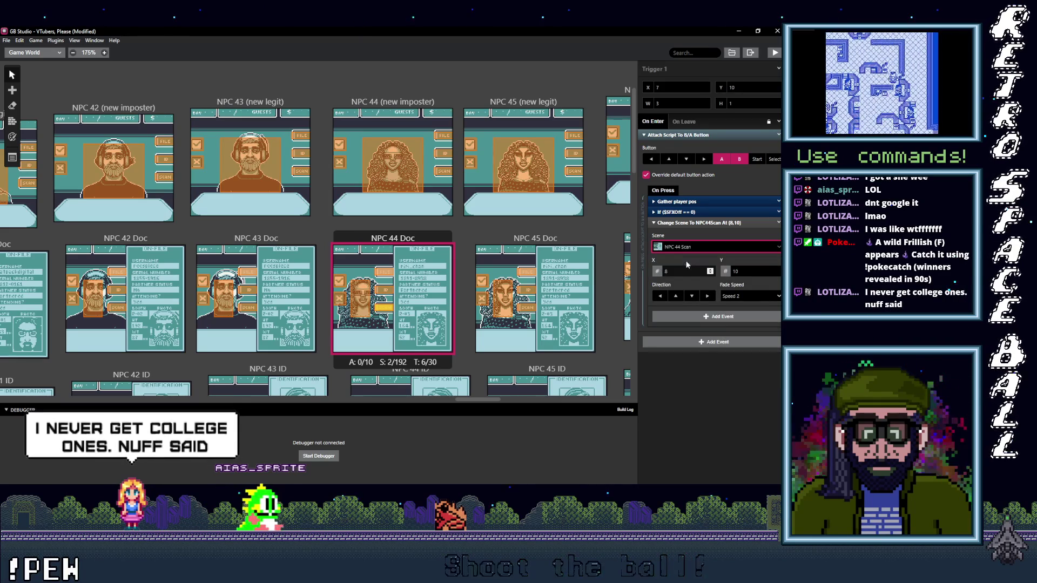
# Begin sending the trigger over the NPC 44 Doc photo to NPC 44 (new imposter).
pyautogui.click(366, 301)
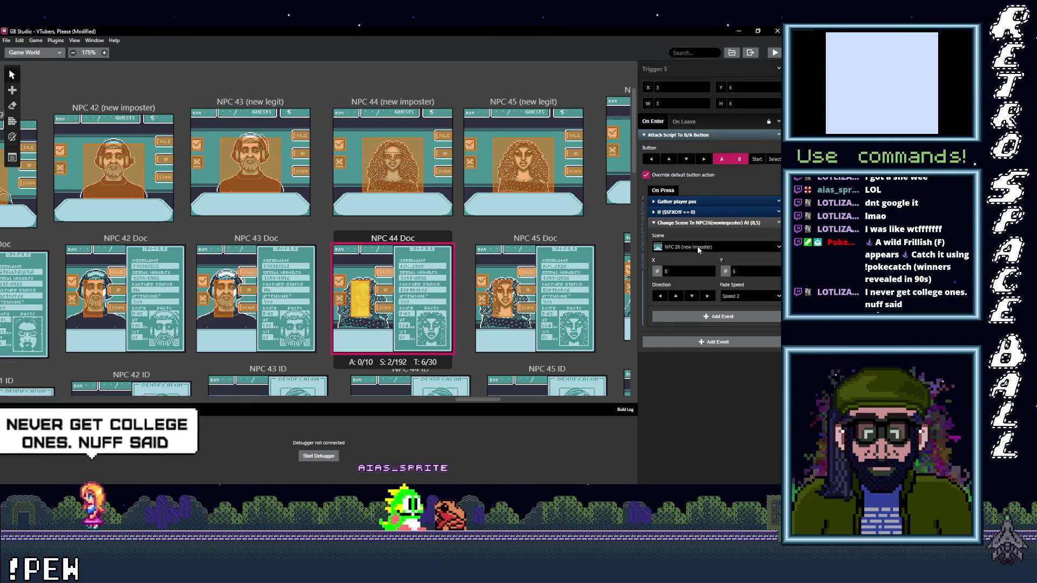
pyautogui.click(698, 246)
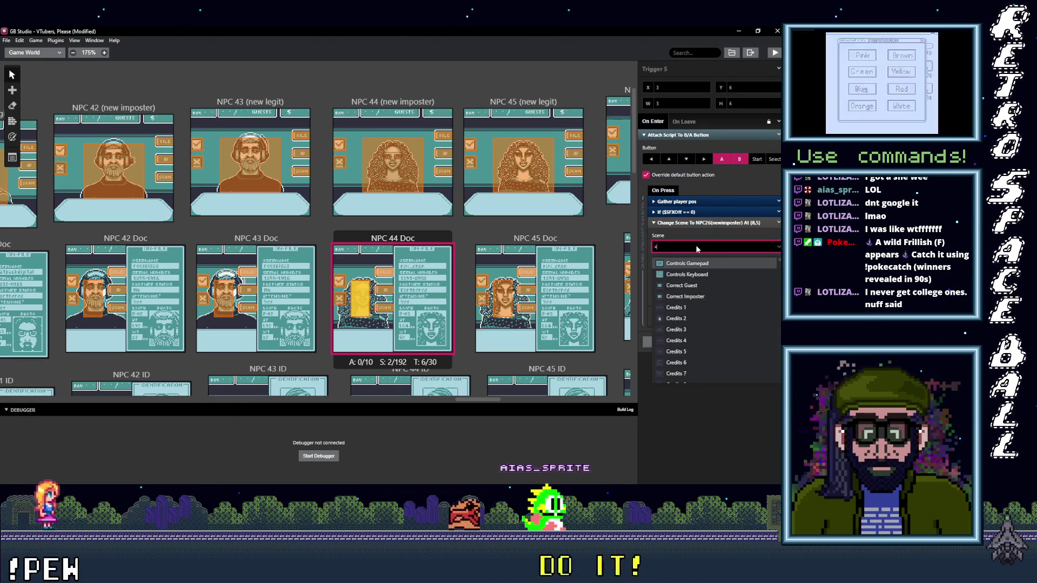
pyautogui.write('4')
pyautogui.write(' (new imposter')
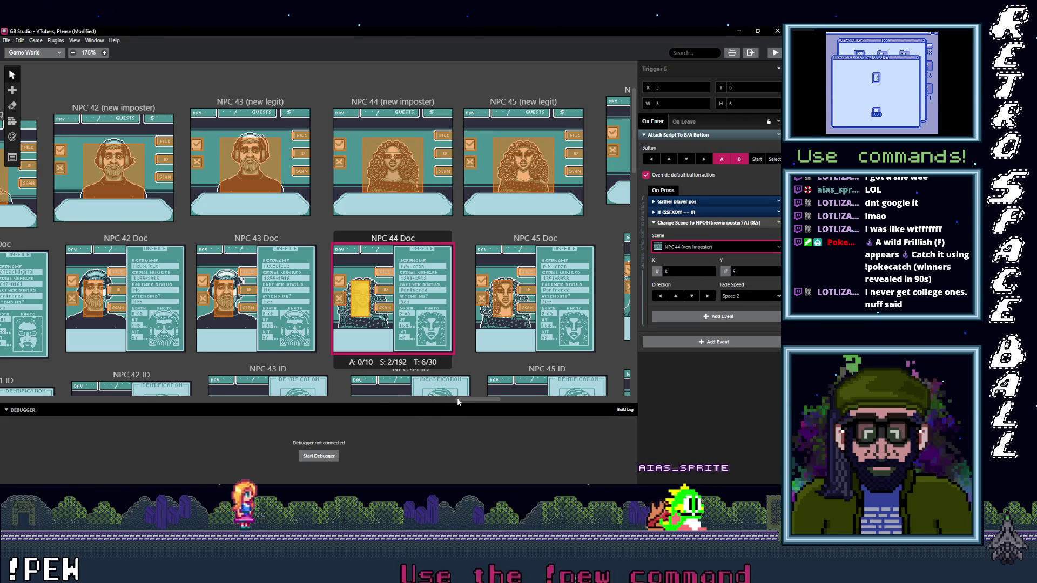
pyautogui.moveTo(458, 401); pyautogui.dragTo(492, 401)
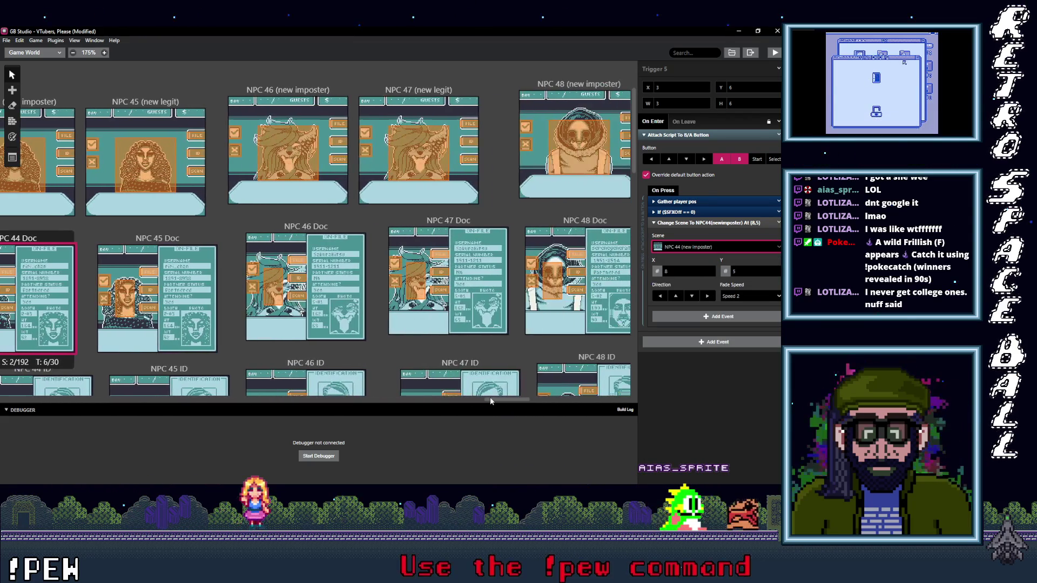
# Point NPC 45 (new legit)'s three triggers to NPC 45 Doc, NPC 45 ID and NPC 45 Scan.
pyautogui.click(196, 134)
pyautogui.click(692, 247)
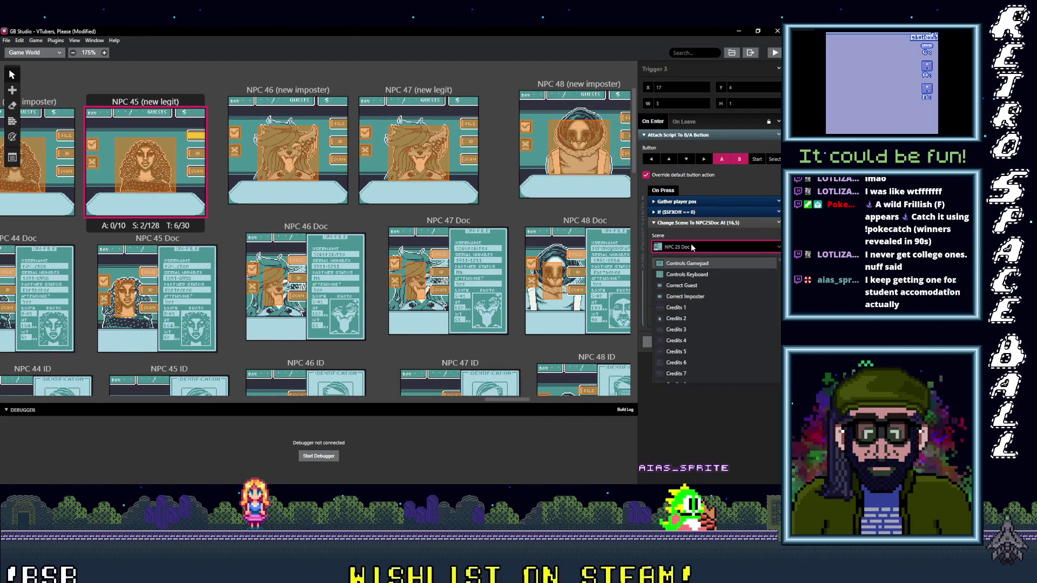
pyautogui.write('45')
pyautogui.press('Return')
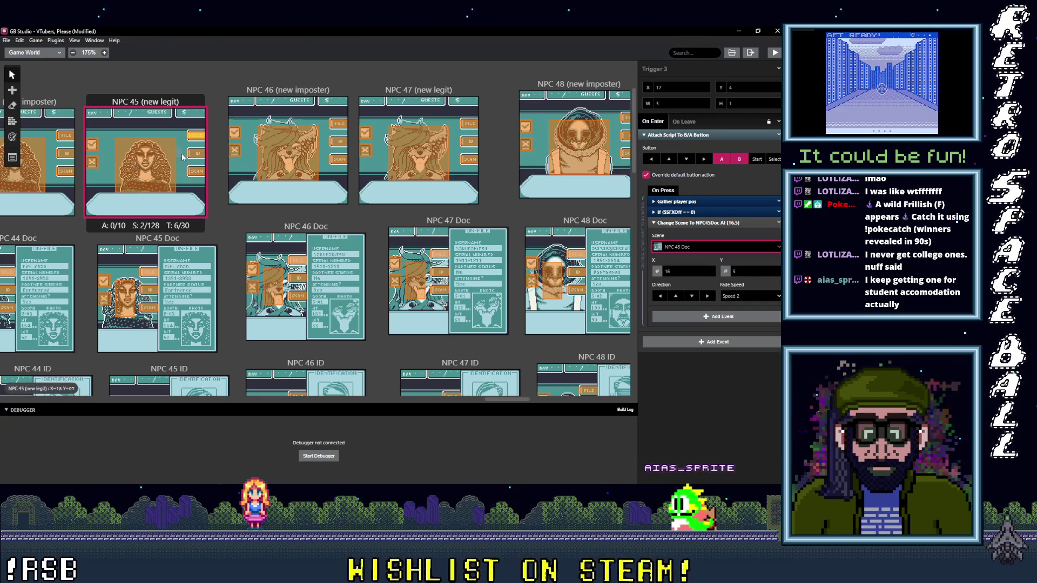
pyautogui.click(681, 247)
pyautogui.write('4')
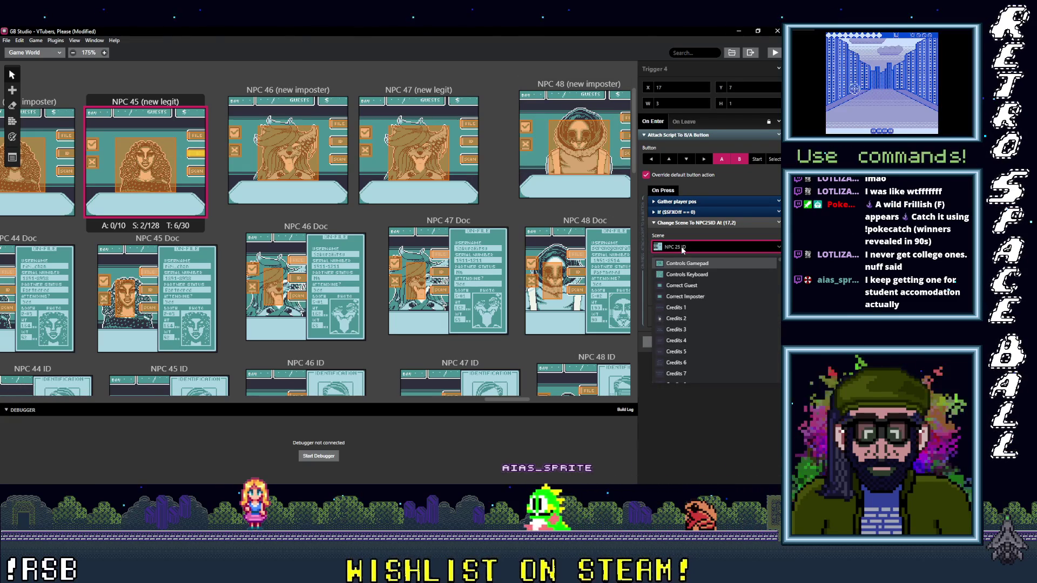
pyautogui.write('5 i')
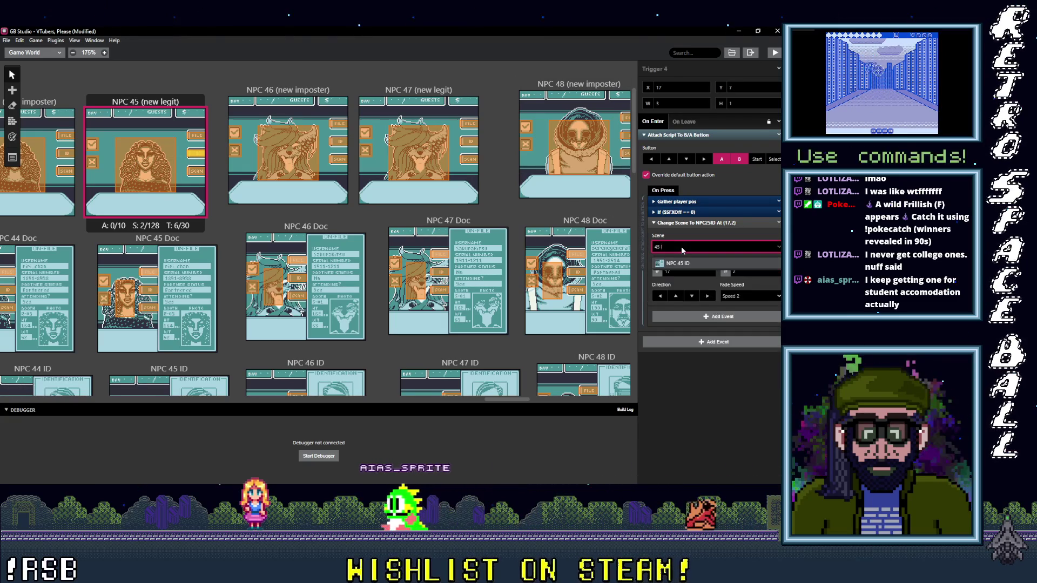
pyautogui.click(706, 263)
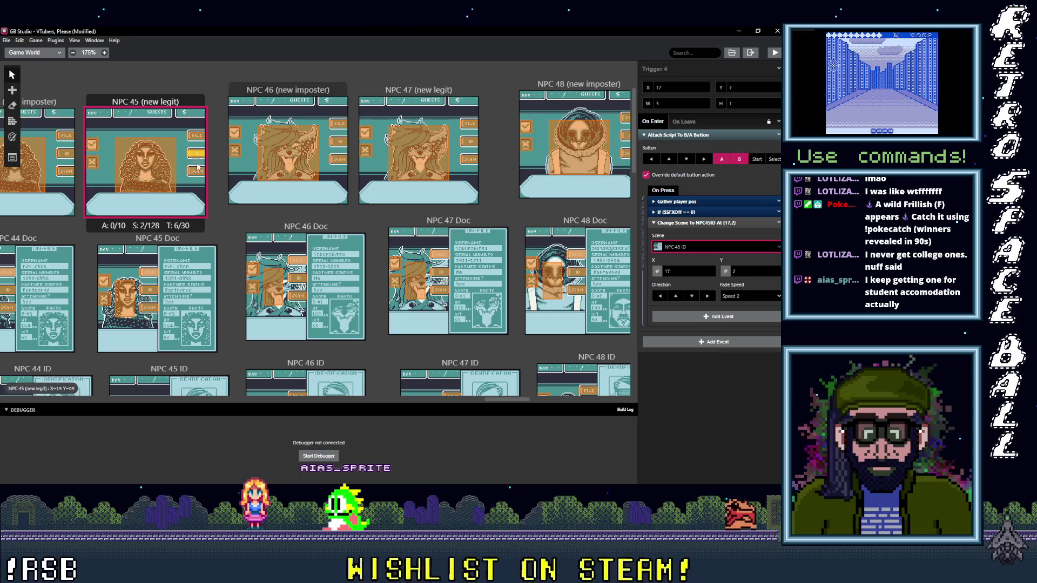
pyautogui.click(691, 247)
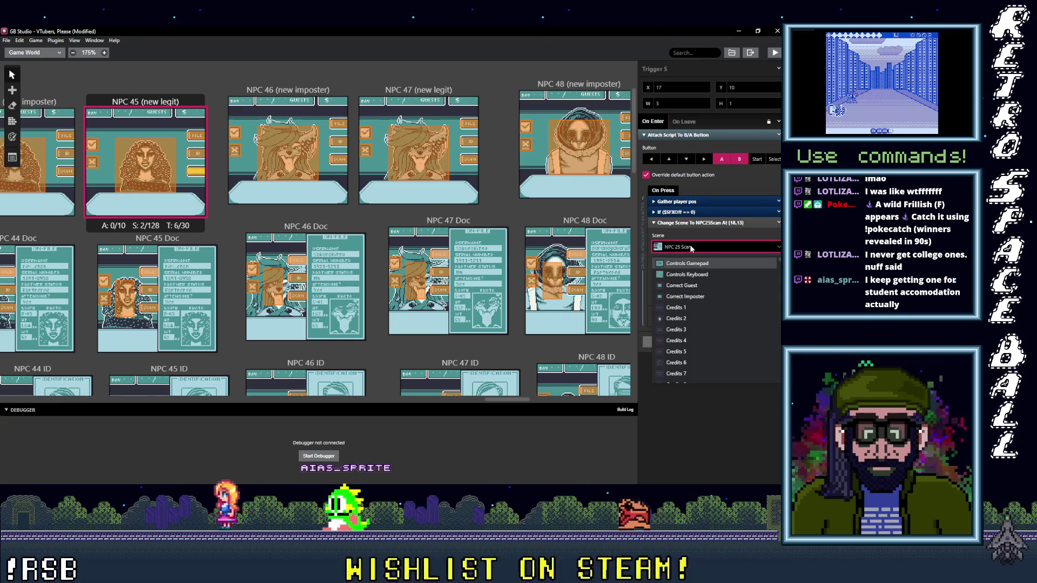
pyautogui.write('45 S')
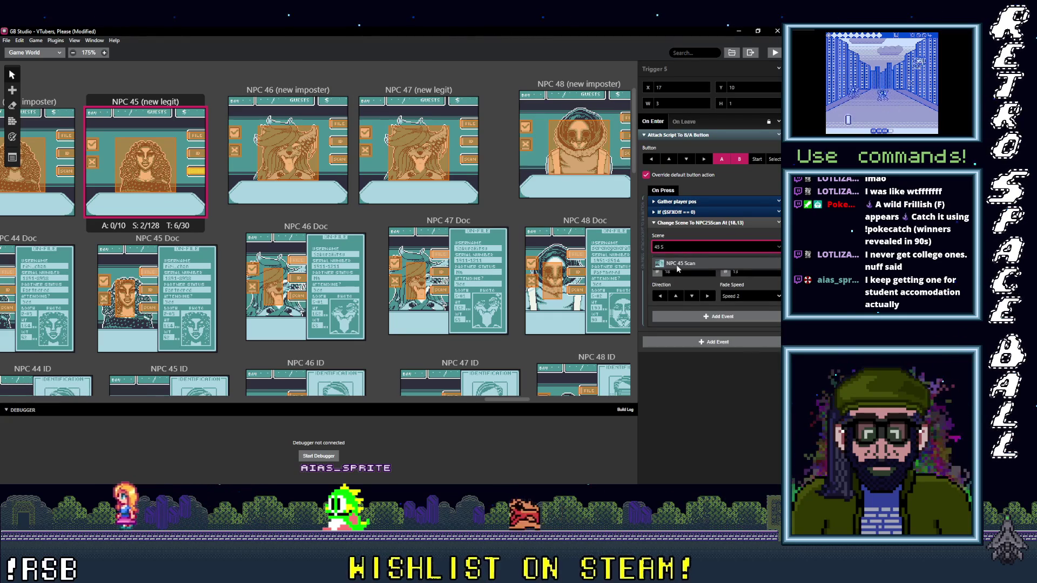
pyautogui.click(677, 266)
pyautogui.click(150, 273)
pyautogui.click(699, 248)
# Send one NPC 45 Doc trigger back to NPC 45 (new legit) and the ID trigger to NPC 45 ID.
pyautogui.write('45')
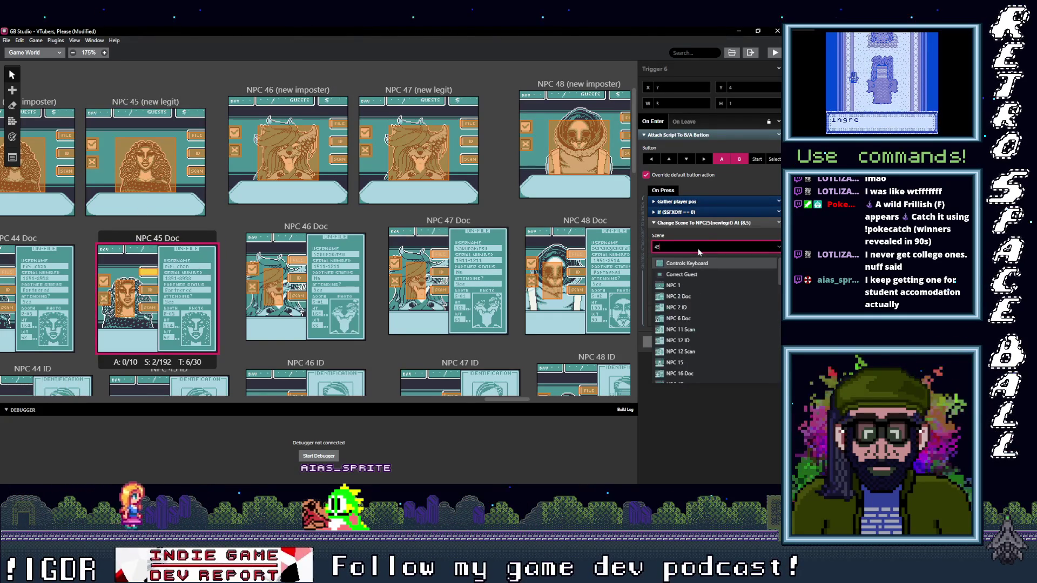
pyautogui.write(' (')
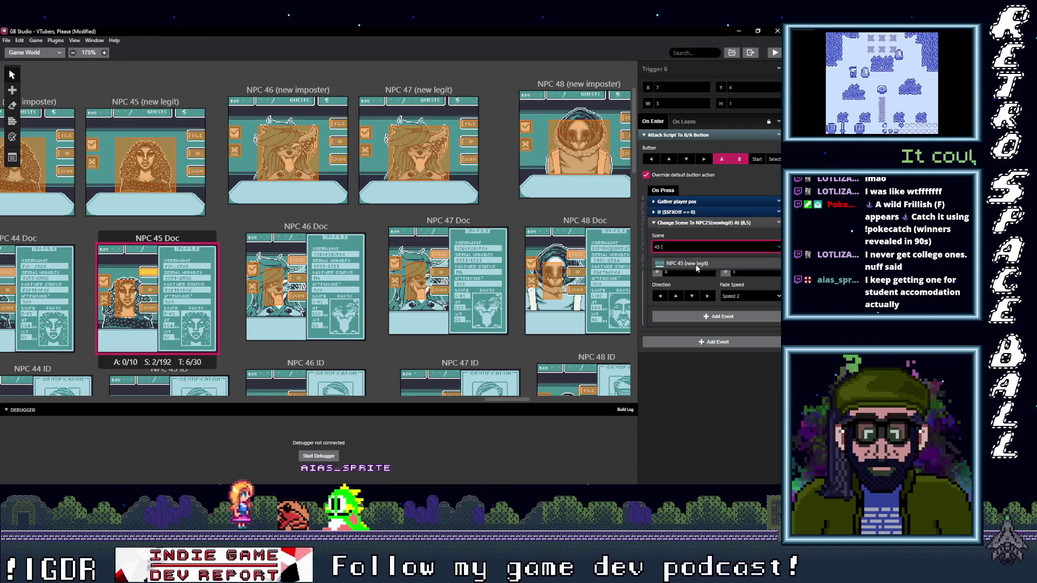
pyautogui.click(697, 265)
pyautogui.click(691, 246)
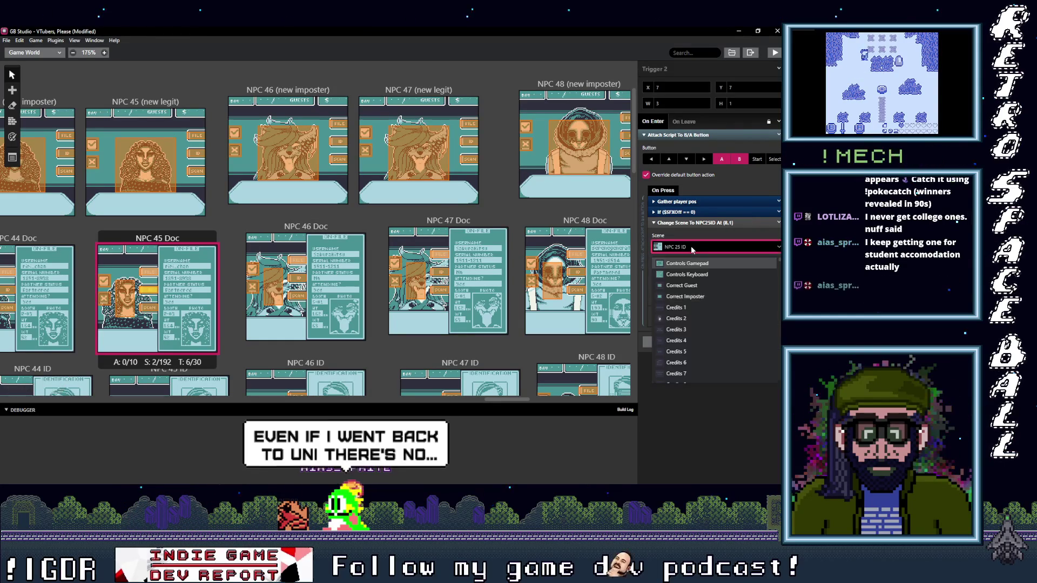
pyautogui.write('45')
pyautogui.press('Return')
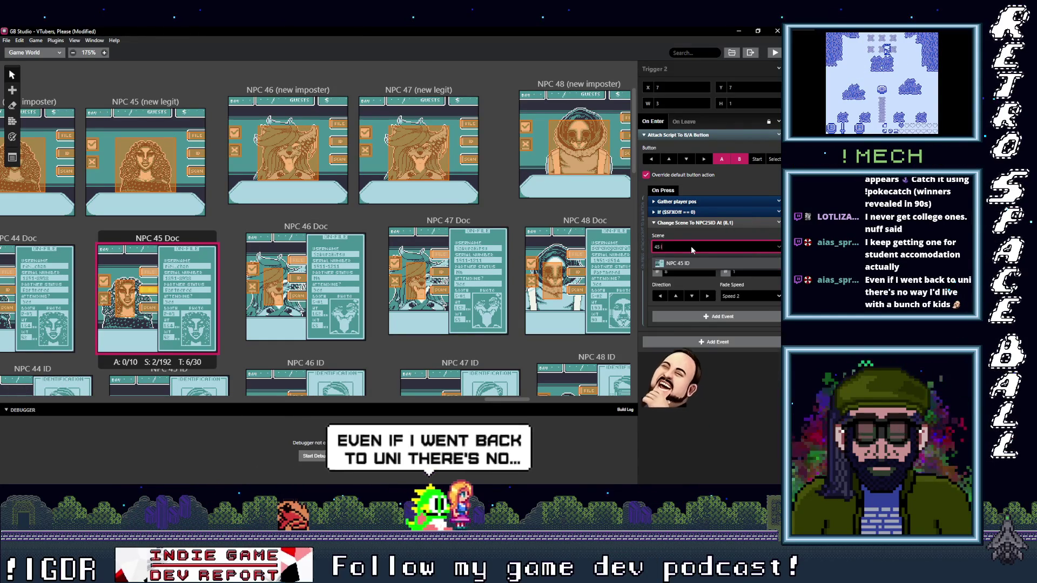
# Point the Scan trigger to NPC 45 Scan, then filter the photo trigger's scenes for NPC 45 (new legit).
pyautogui.click(149, 307)
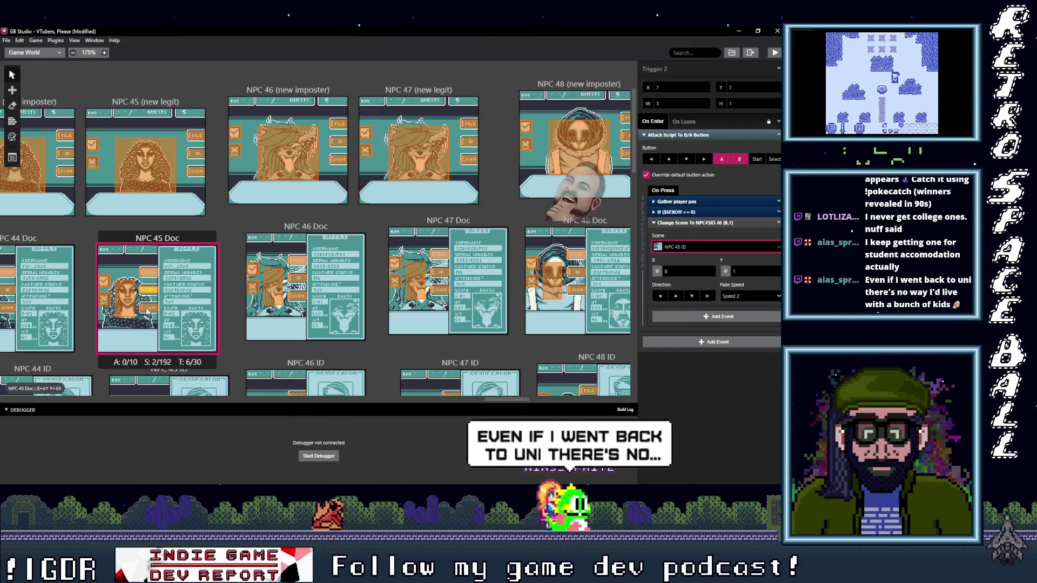
pyautogui.click(704, 246)
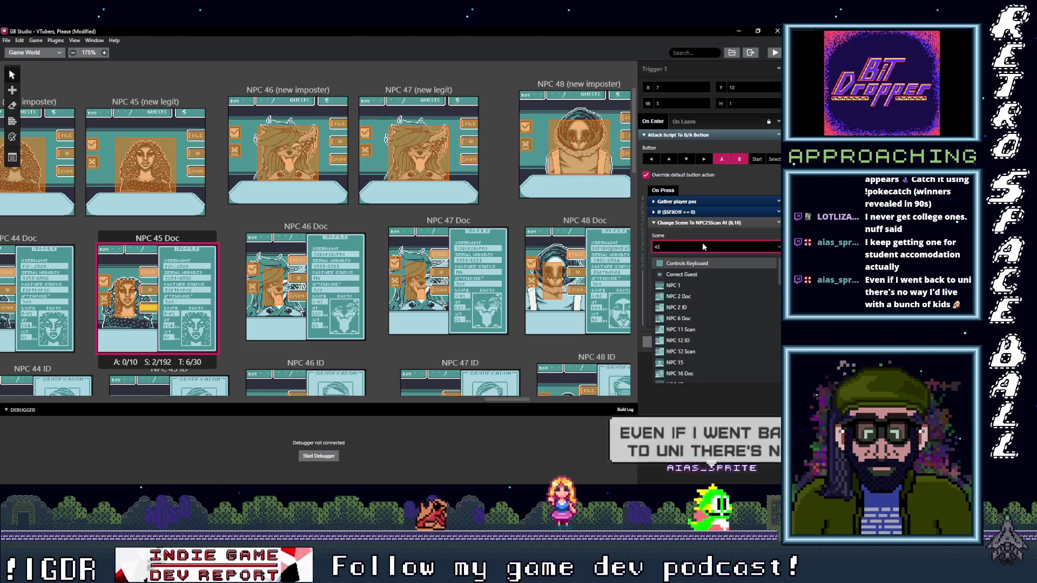
pyautogui.write('45 S')
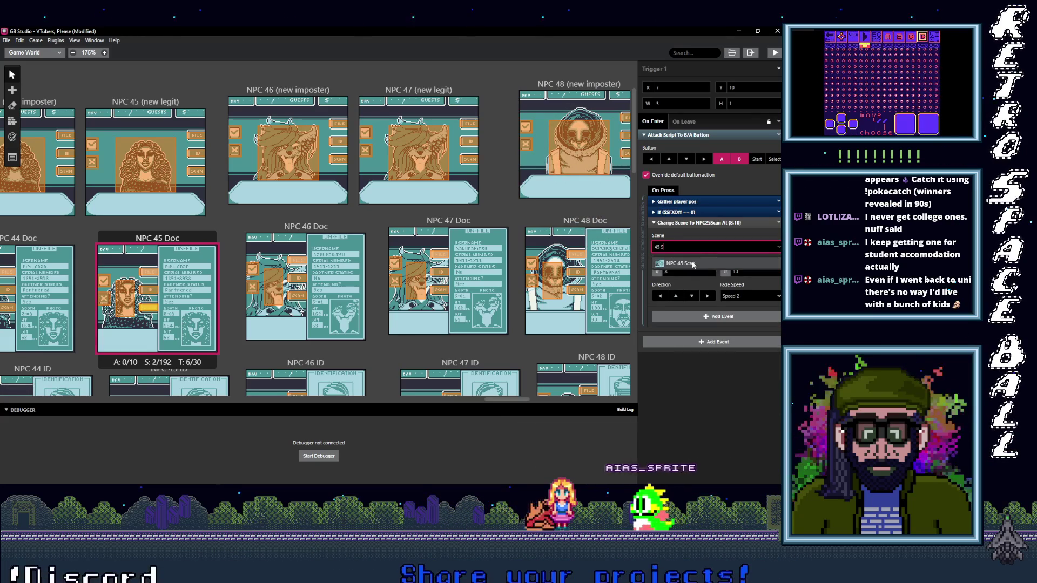
pyautogui.press('Return')
pyautogui.click(125, 298)
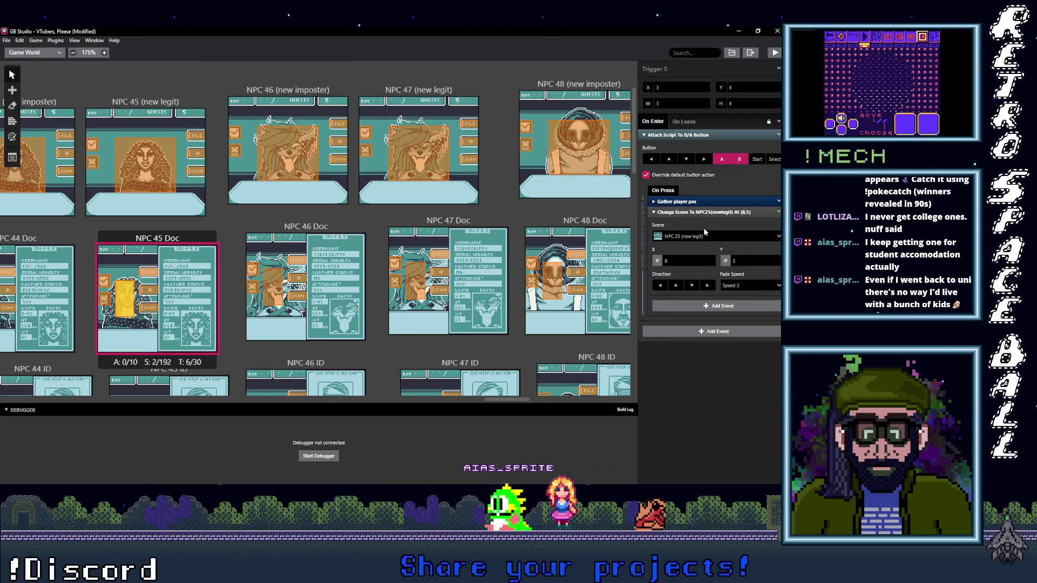
pyautogui.click(703, 236)
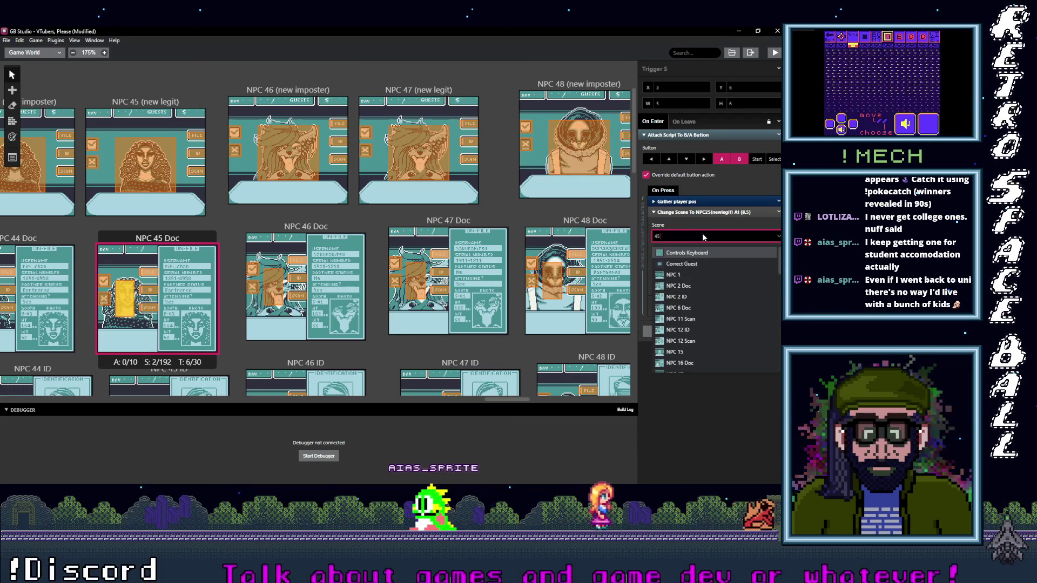
pyautogui.write('NPC 45 (new legit')
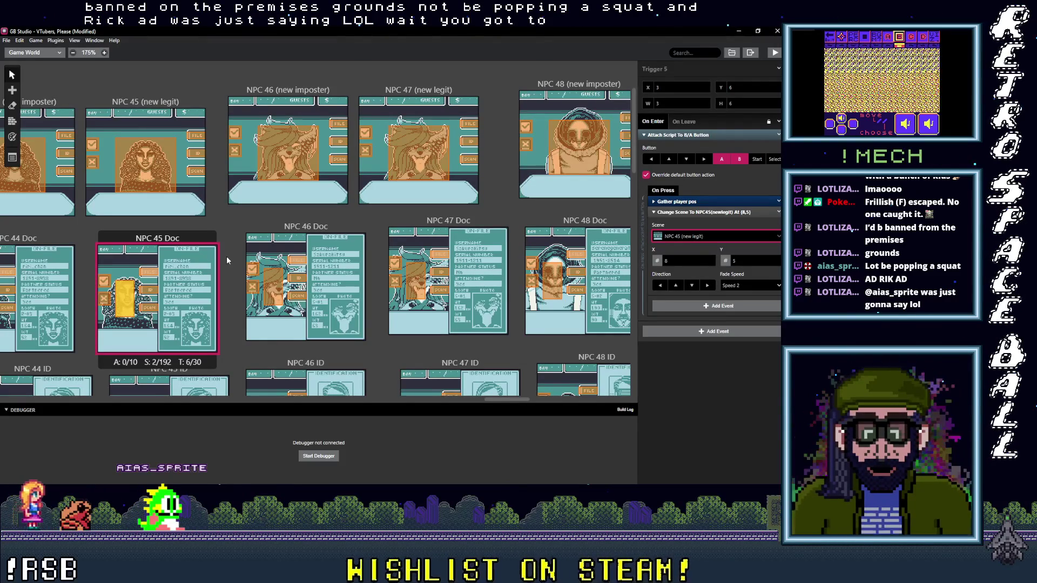
# Inspect two NPC 45 Doc button triggers to check their destination scenes.
pyautogui.click(149, 310)
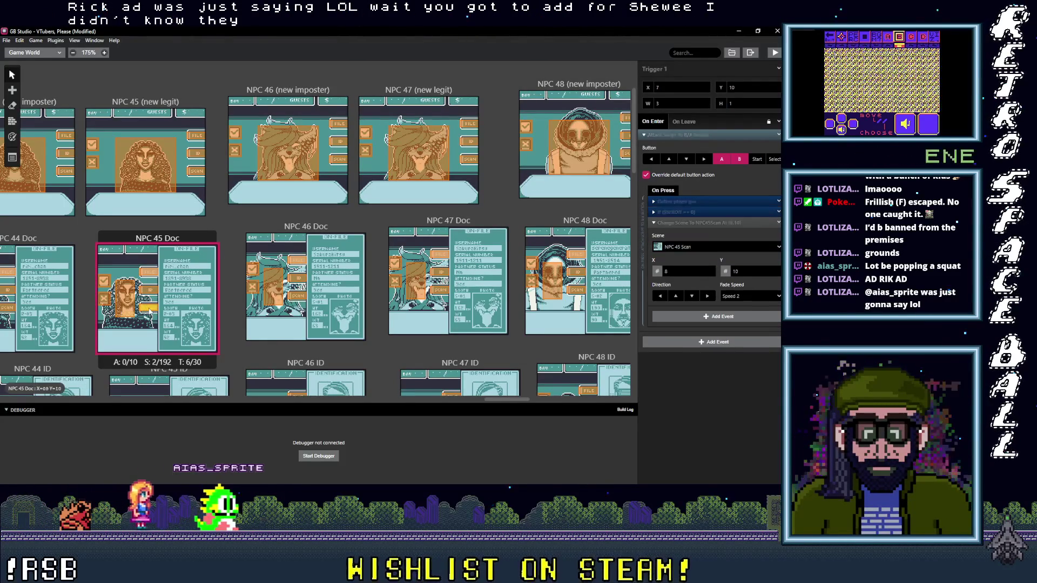
pyautogui.click(149, 294)
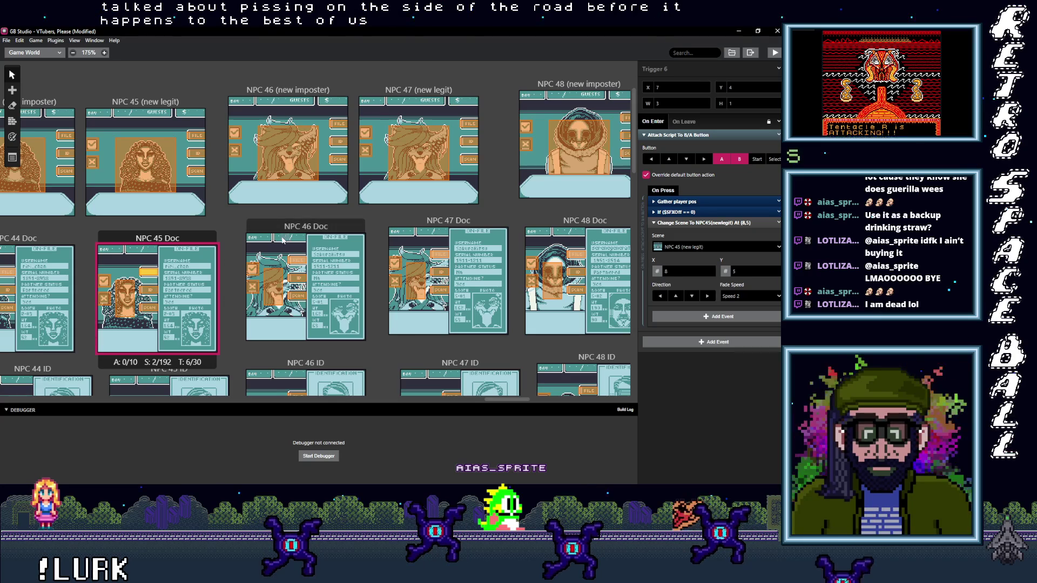
# After checking the NPC 45 Doc triggers, point NPC 46's Doc button to NPC 46 Doc.
pyautogui.click(154, 292)
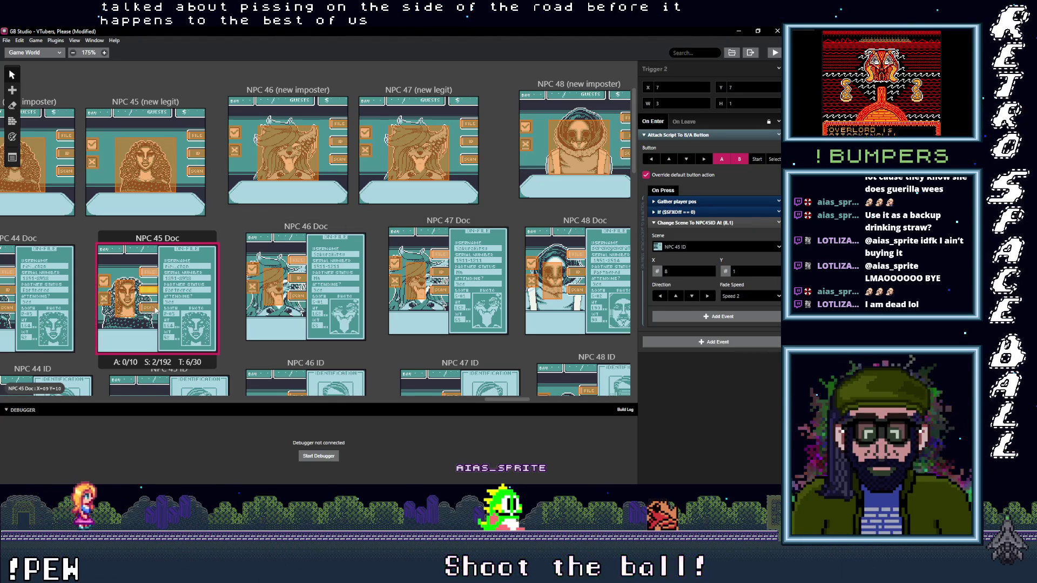
pyautogui.click(131, 308)
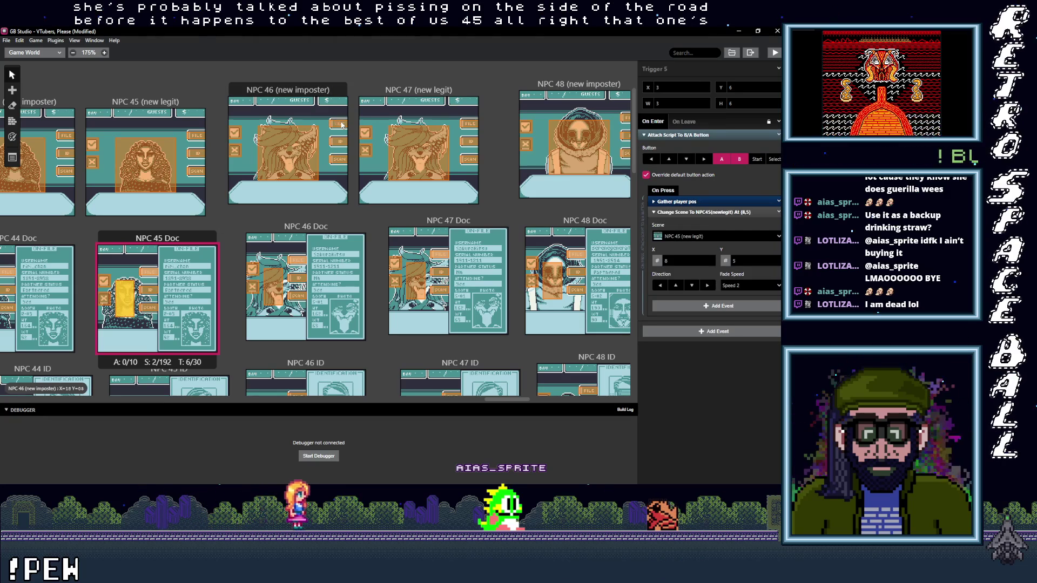
pyautogui.click(341, 125)
pyautogui.click(702, 246)
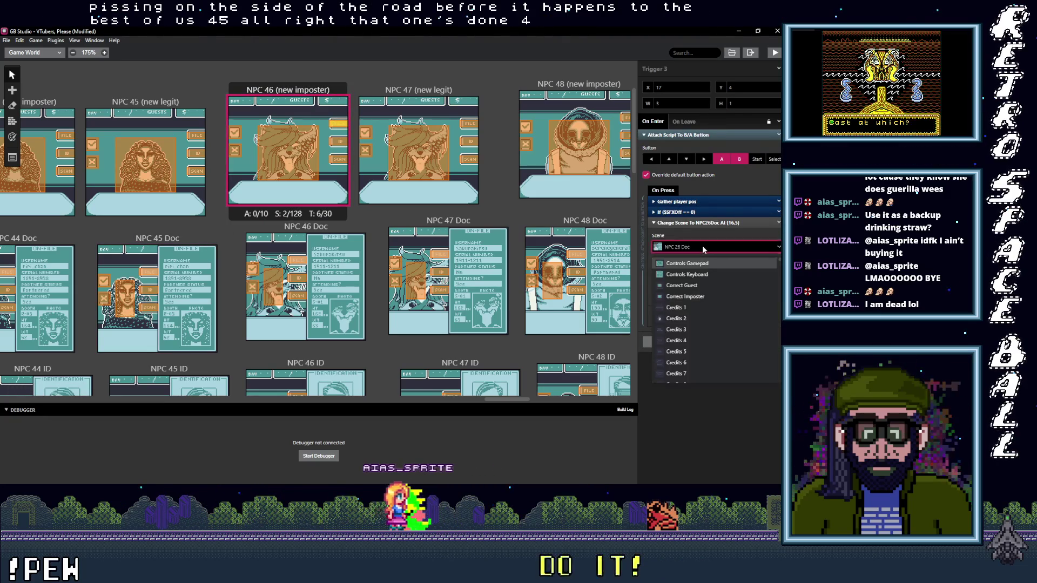
pyautogui.write('46 d')
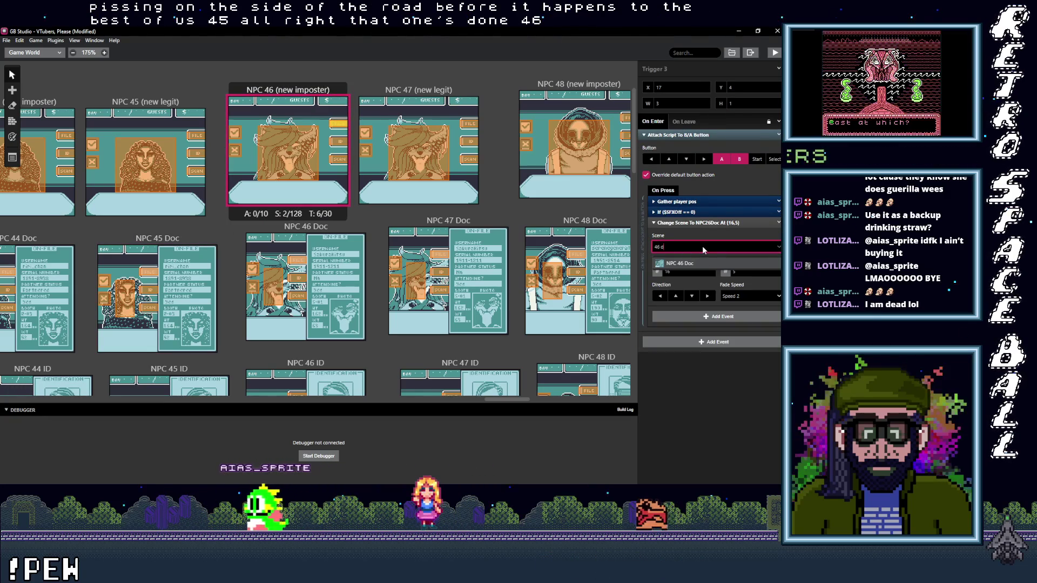
pyautogui.click(675, 264)
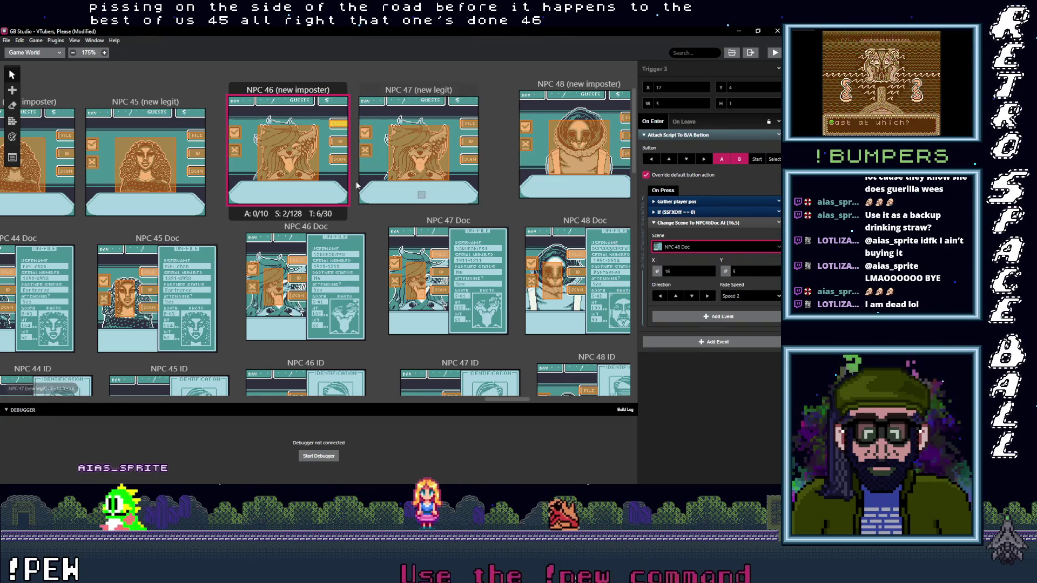
# Point NPC 46's ID button to NPC 46 ID and its Scan button to NPC 46 Scan.
pyautogui.click(338, 141)
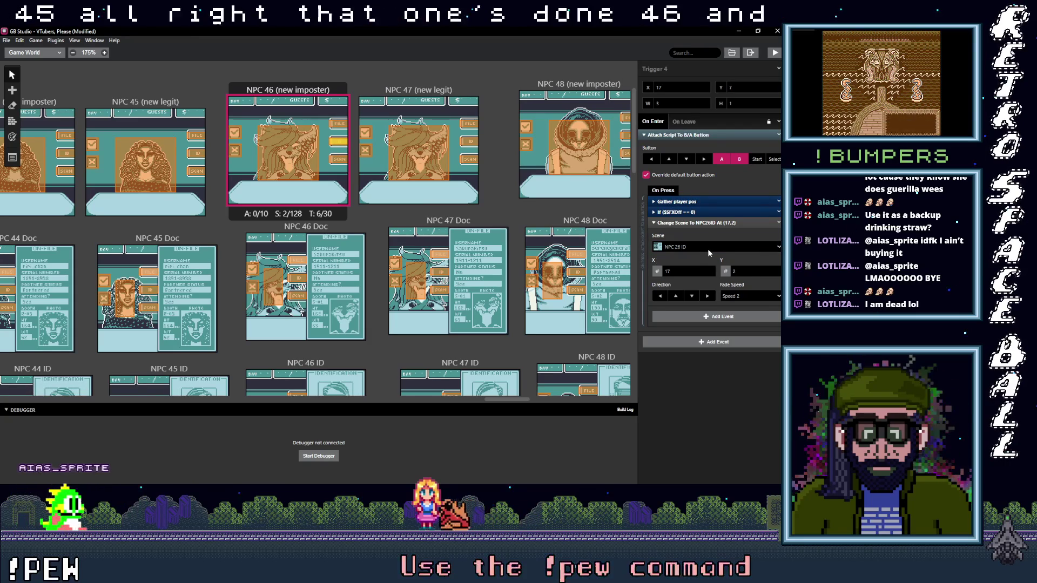
pyautogui.click(704, 248)
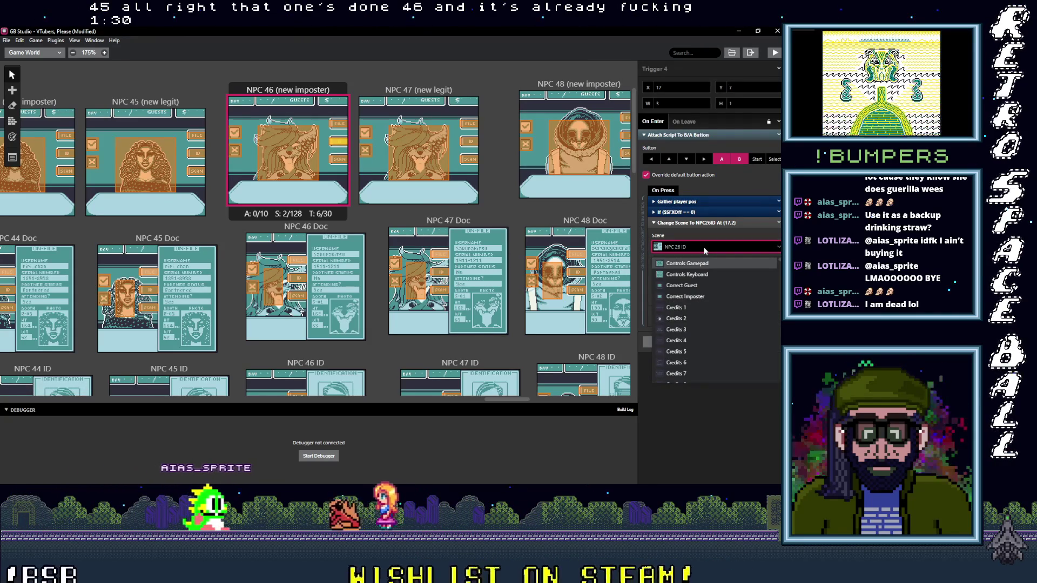
pyautogui.write('46')
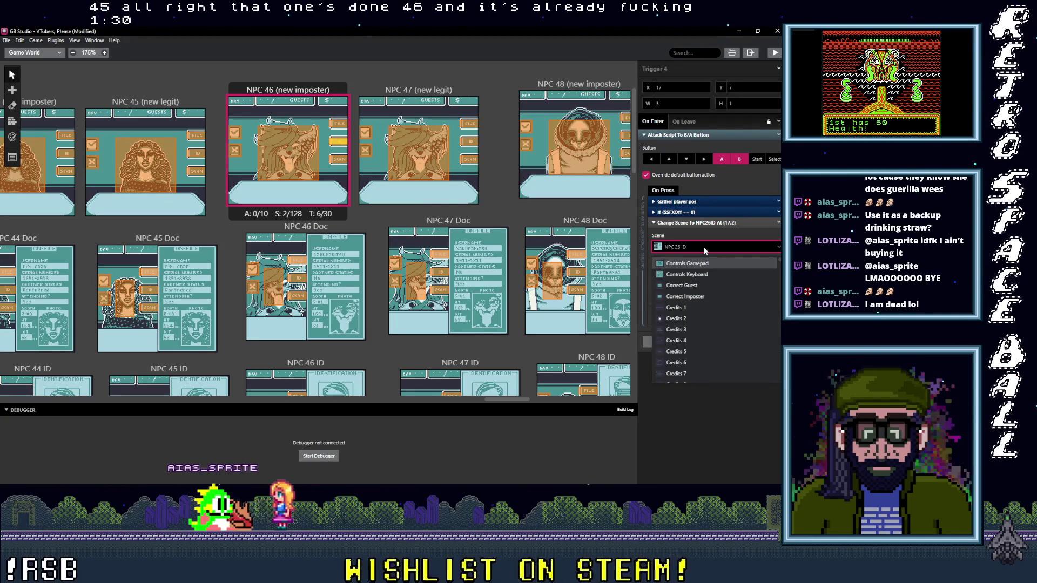
pyautogui.write(' I')
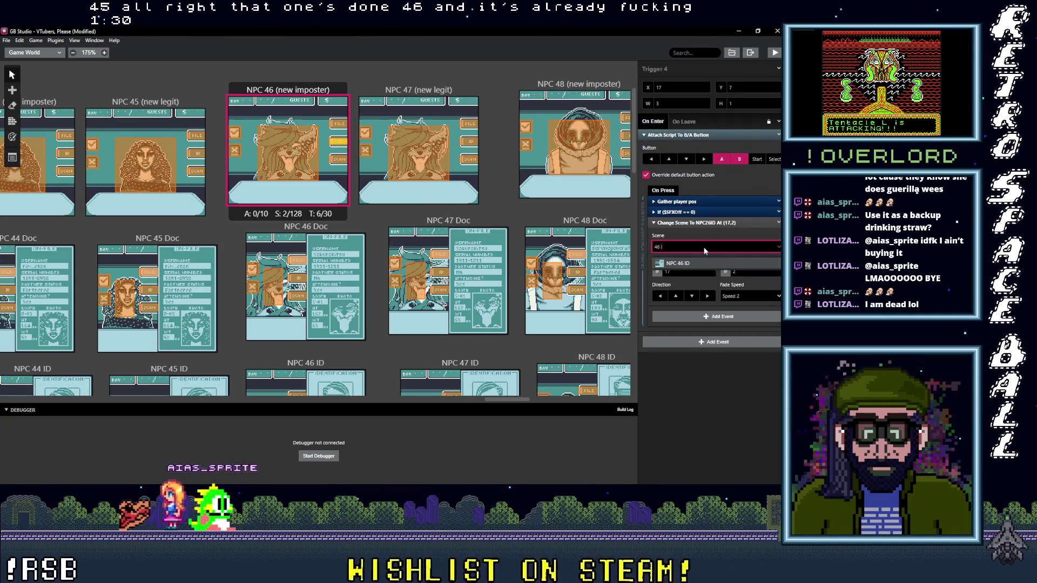
pyautogui.click(689, 265)
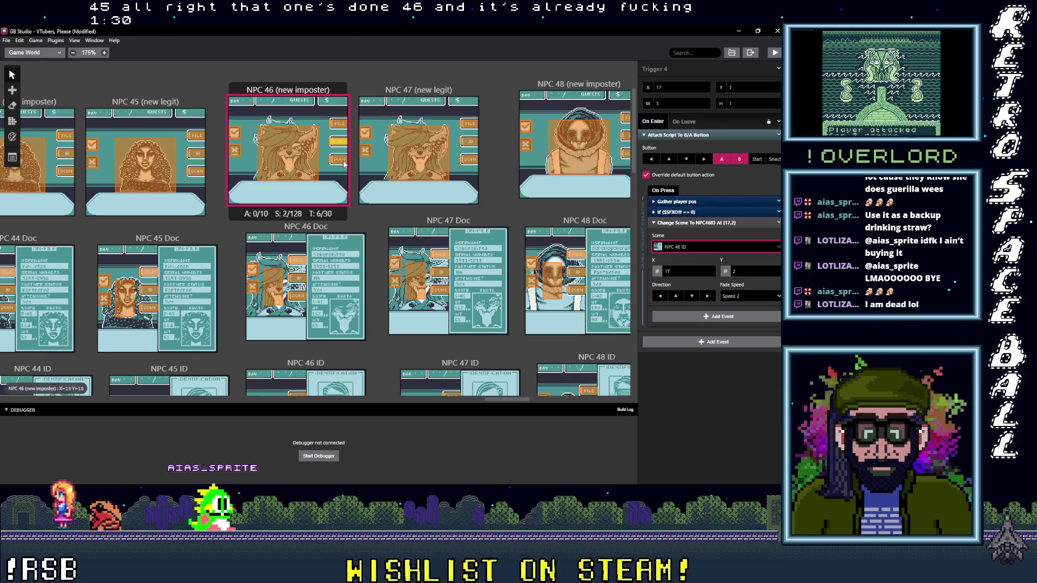
pyautogui.click(344, 165)
pyautogui.click(701, 248)
pyautogui.write('46 s')
pyautogui.press('Return')
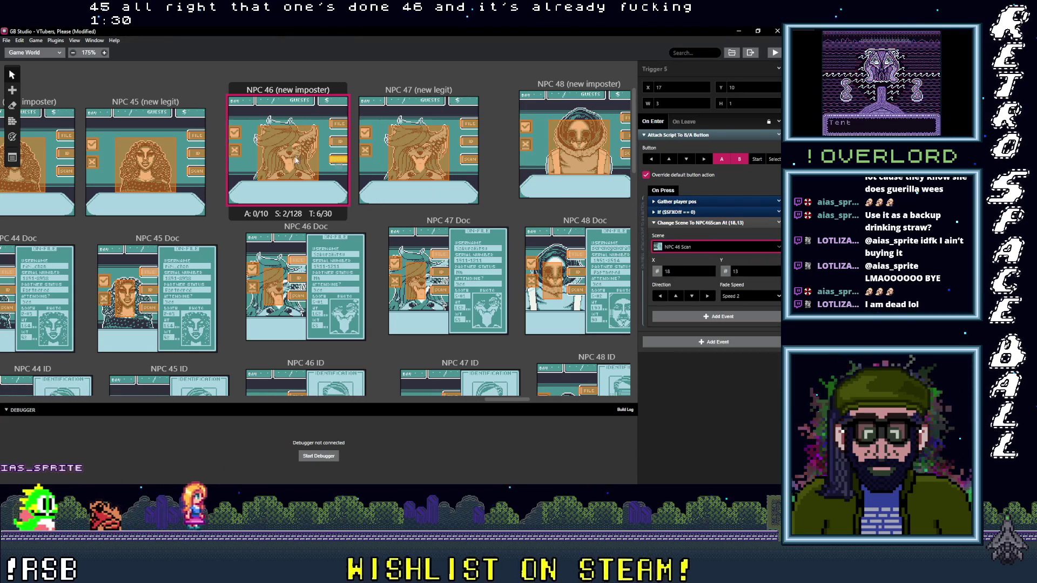
pyautogui.click(297, 260)
pyautogui.click(713, 249)
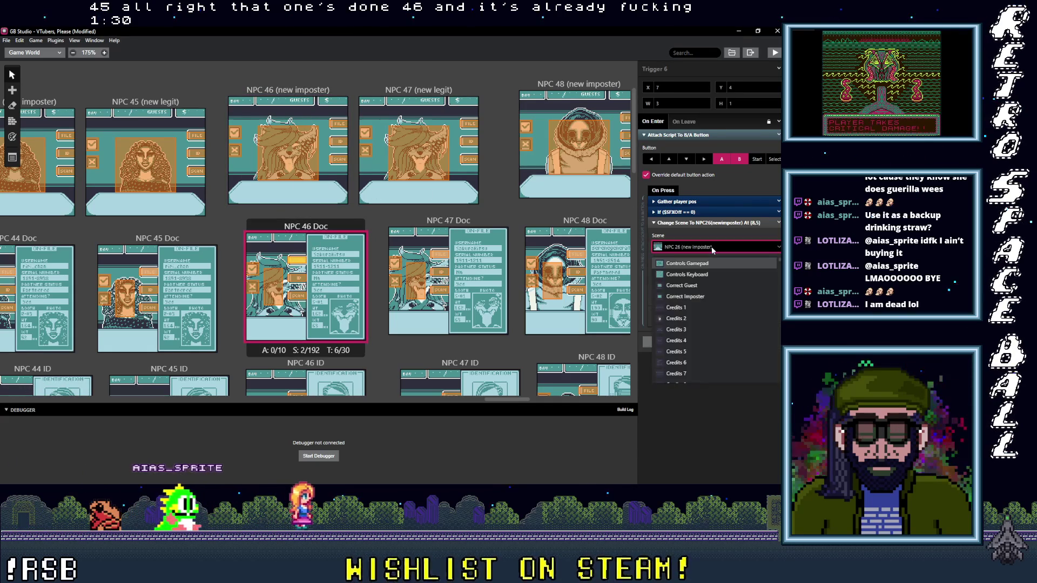
# Send one NPC 46 Doc trigger to NPC 46 (new imposter), others to NPC 46 ID and NPC 46 Scan.
pyautogui.write('46 (')
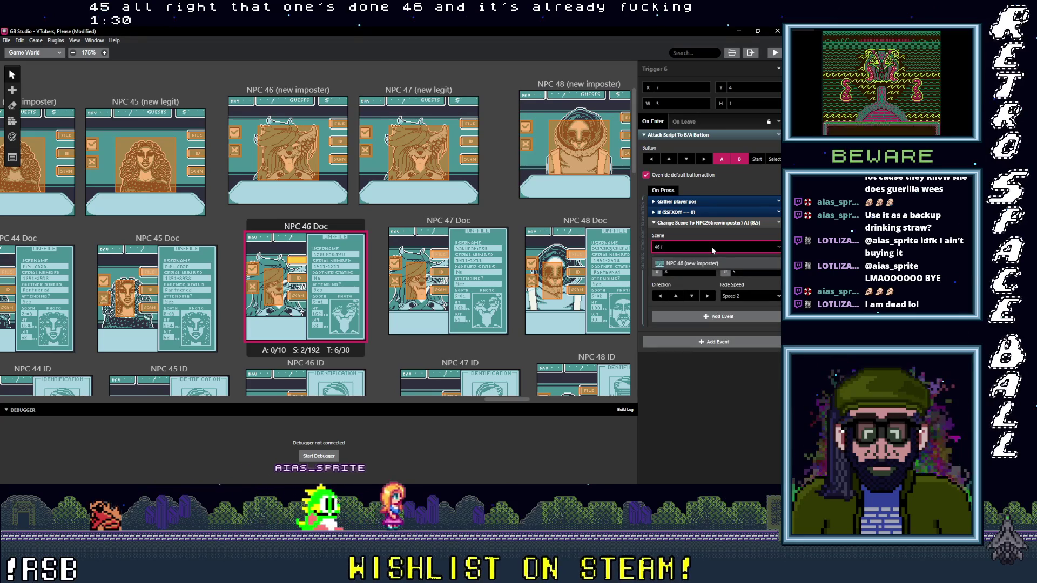
pyautogui.press('Return')
pyautogui.click(302, 285)
pyautogui.click(696, 247)
pyautogui.write('46 i')
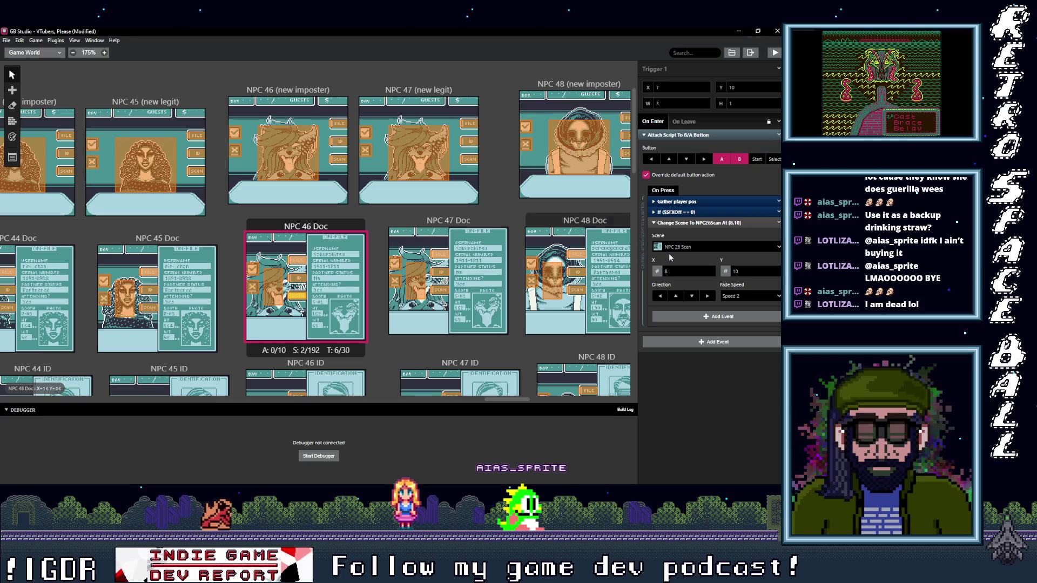
pyautogui.click(689, 248)
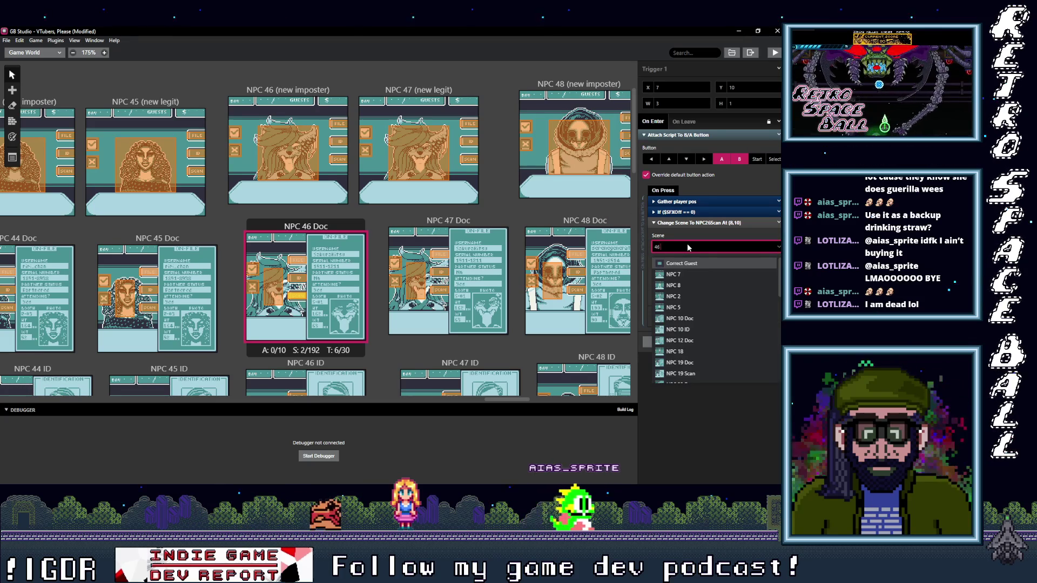
pyautogui.write('6 s')
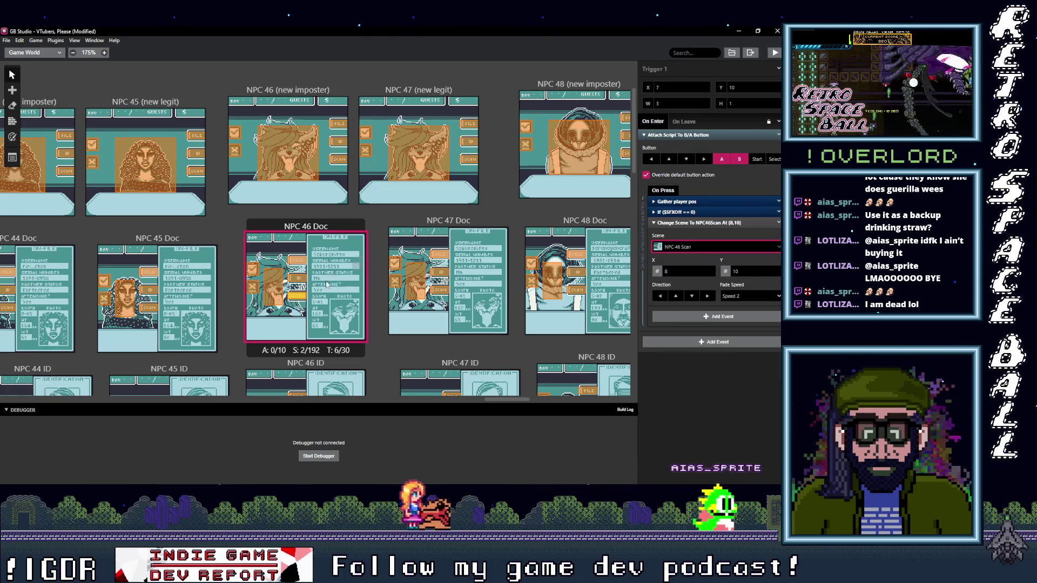
# Point another NPC 46 Doc trigger to NPC 46 (new imposter) and nudge it up and left.
pyautogui.click(279, 292)
pyautogui.click(685, 248)
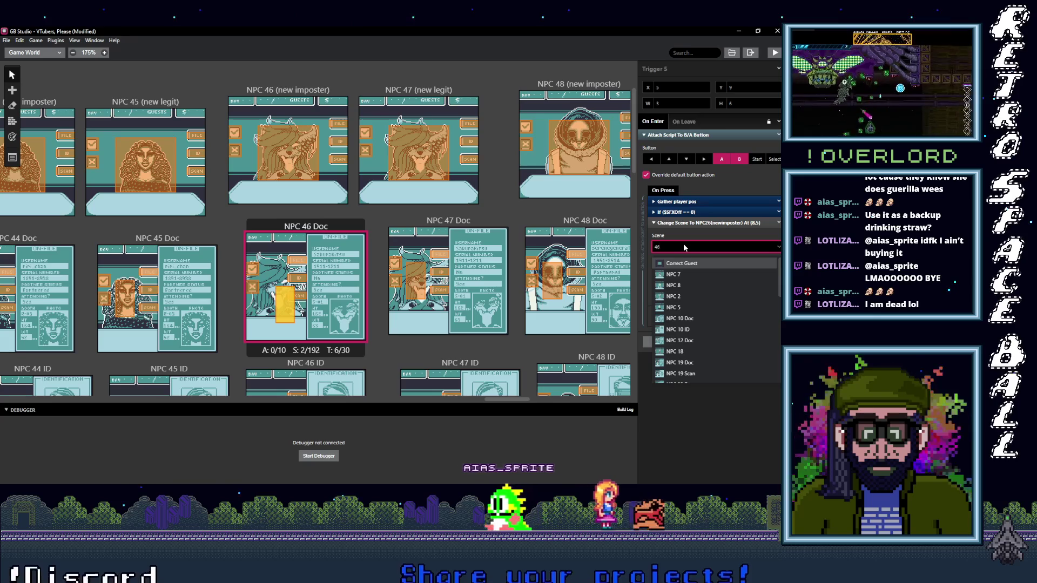
pyautogui.write('46 (')
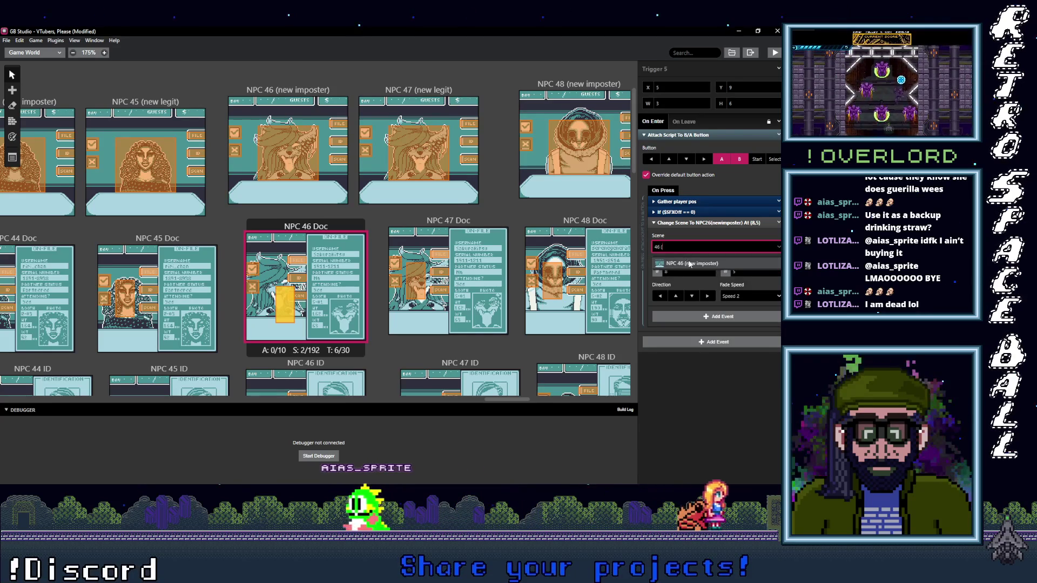
pyautogui.click(689, 264)
pyautogui.moveTo(281, 295); pyautogui.dragTo(271, 281)
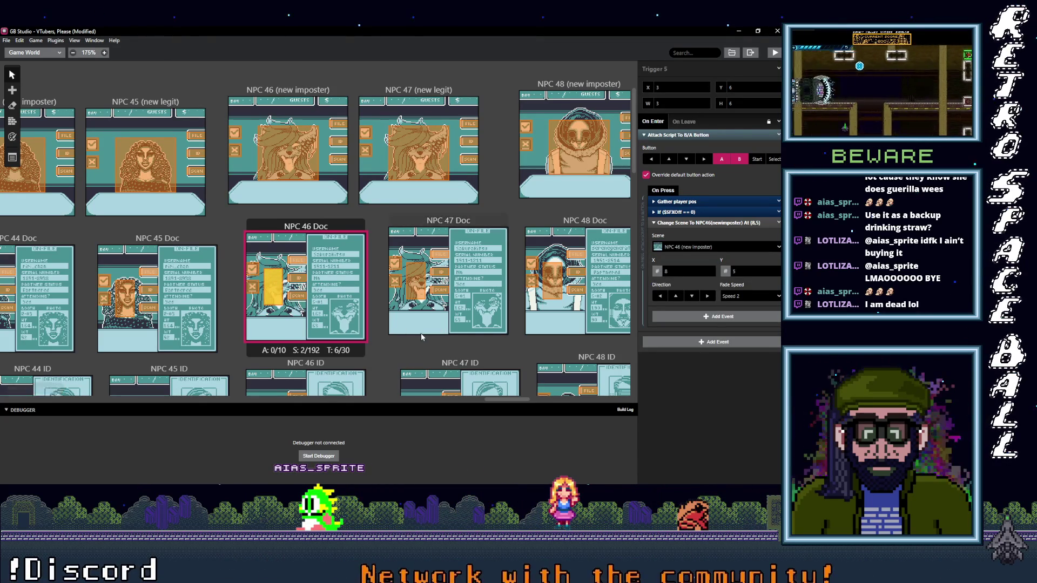
# Point NPC 47's Doc, ID and Scan buttons to NPC 47 Doc, NPC 47 ID and NPC 47 Scan.
pyautogui.click(475, 125)
pyautogui.click(695, 249)
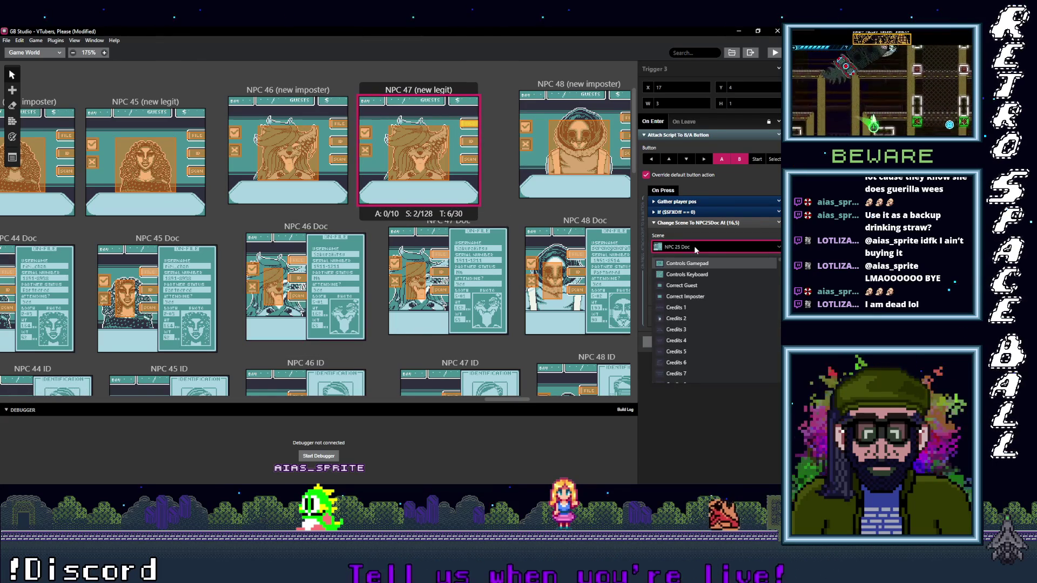
pyautogui.write('47 d')
pyautogui.press('Return')
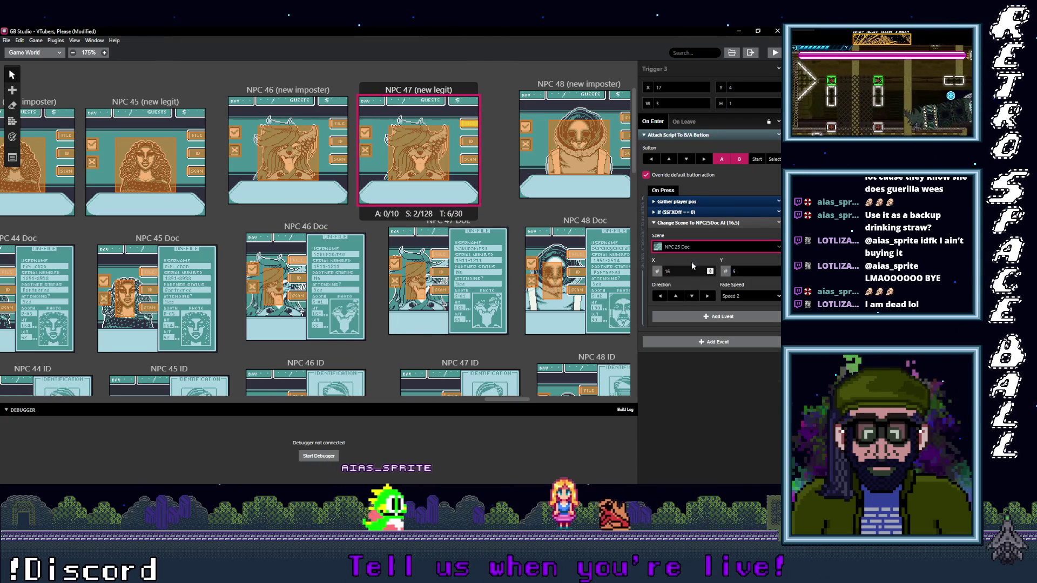
pyautogui.click(474, 144)
pyautogui.click(681, 247)
pyautogui.write('47')
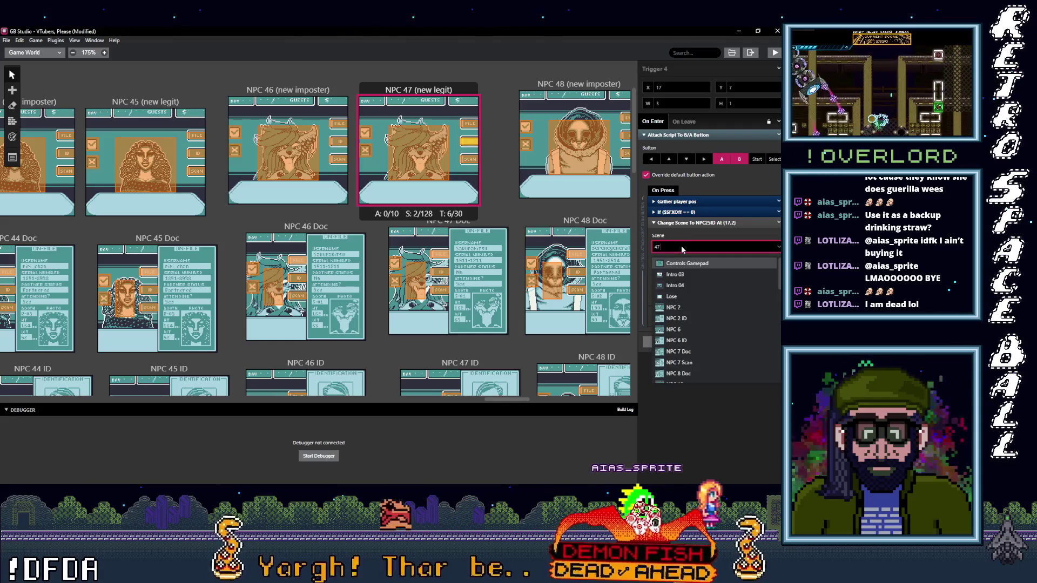
pyautogui.write(' i')
pyautogui.press('Return')
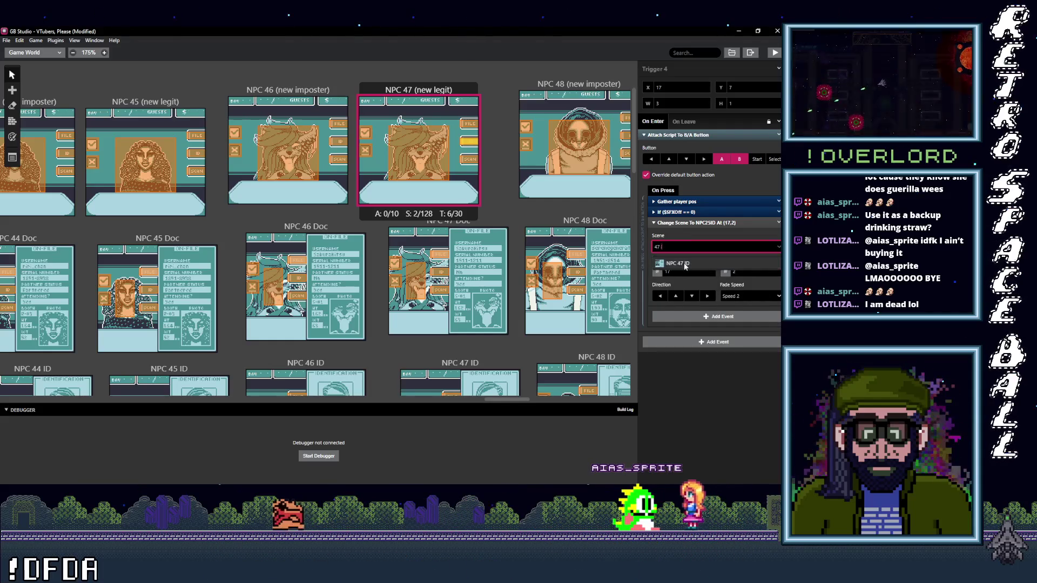
pyautogui.click(469, 160)
pyautogui.click(694, 247)
pyautogui.write('47')
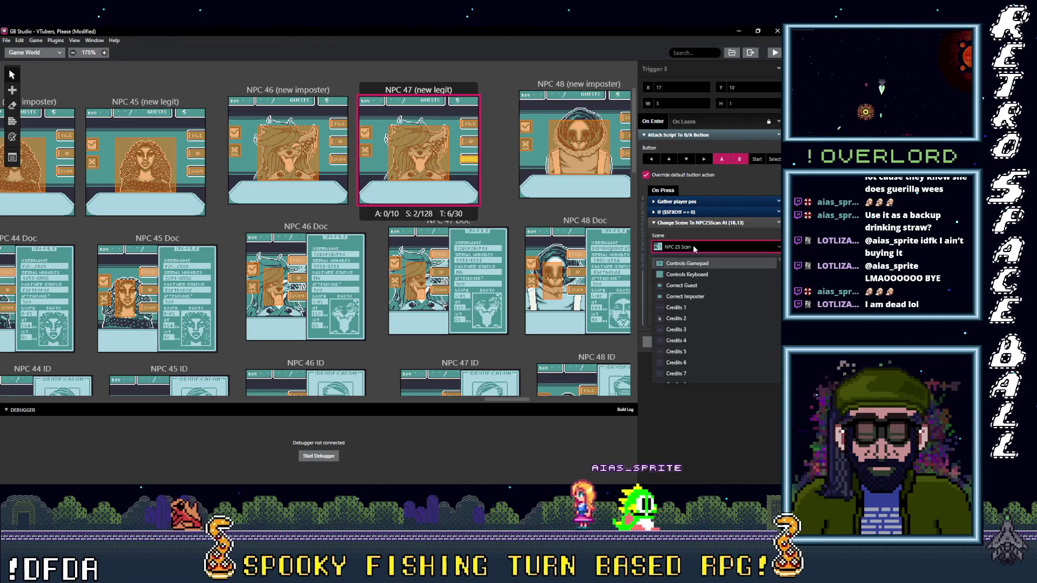
pyautogui.write(' s')
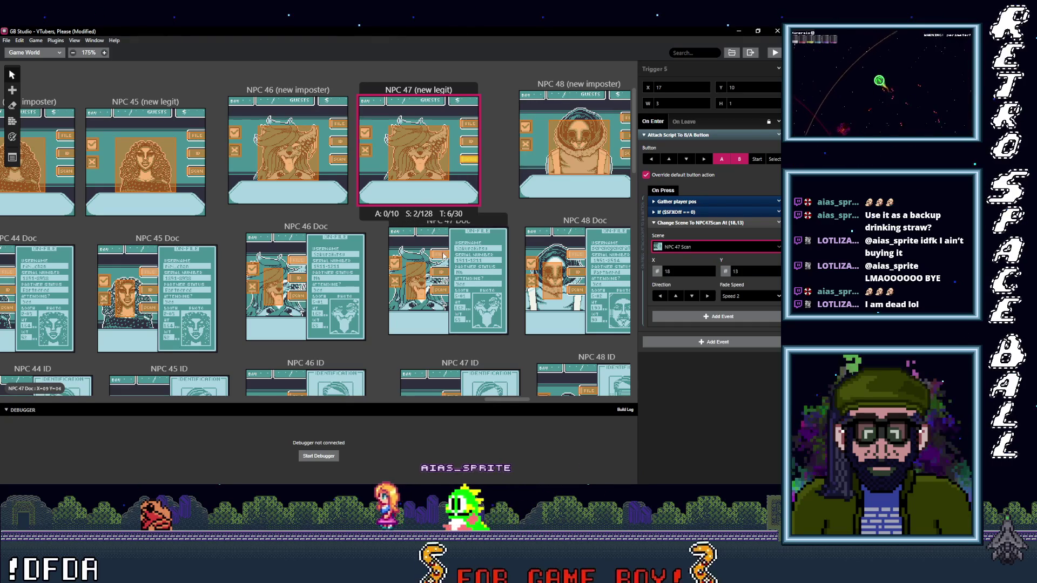
# Send two NPC 47 Doc triggers back to NPC 47's main scene.
pyautogui.click(443, 255)
pyautogui.click(688, 247)
pyautogui.write('47')
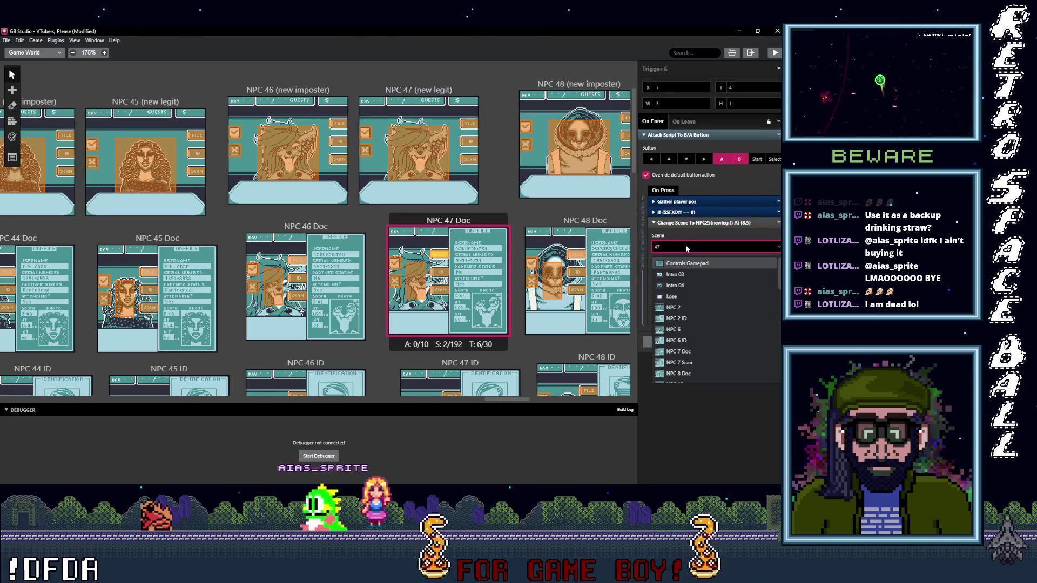
pyautogui.write(' (new legit')
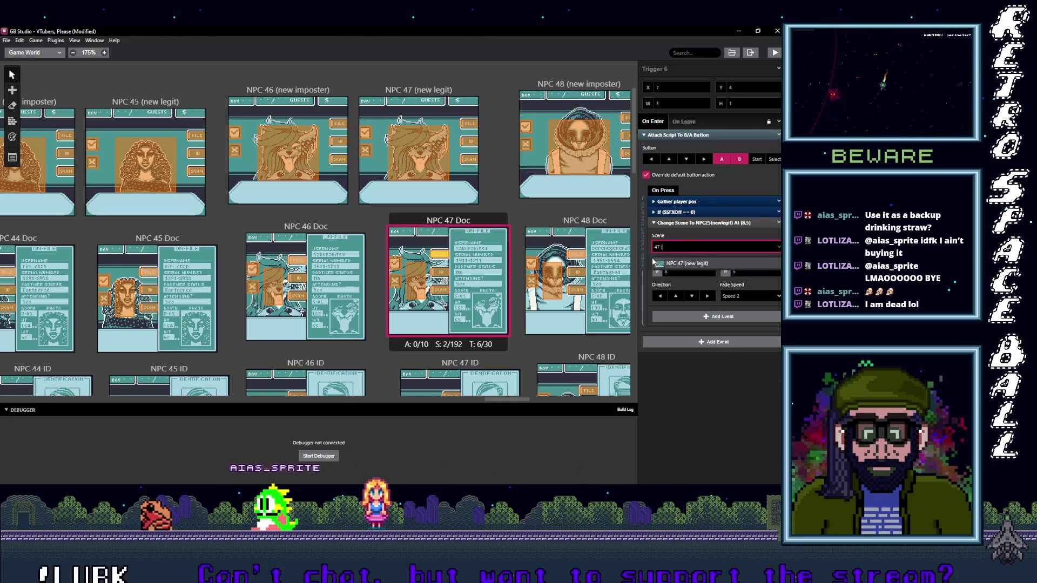
pyautogui.click(420, 286)
pyautogui.click(696, 238)
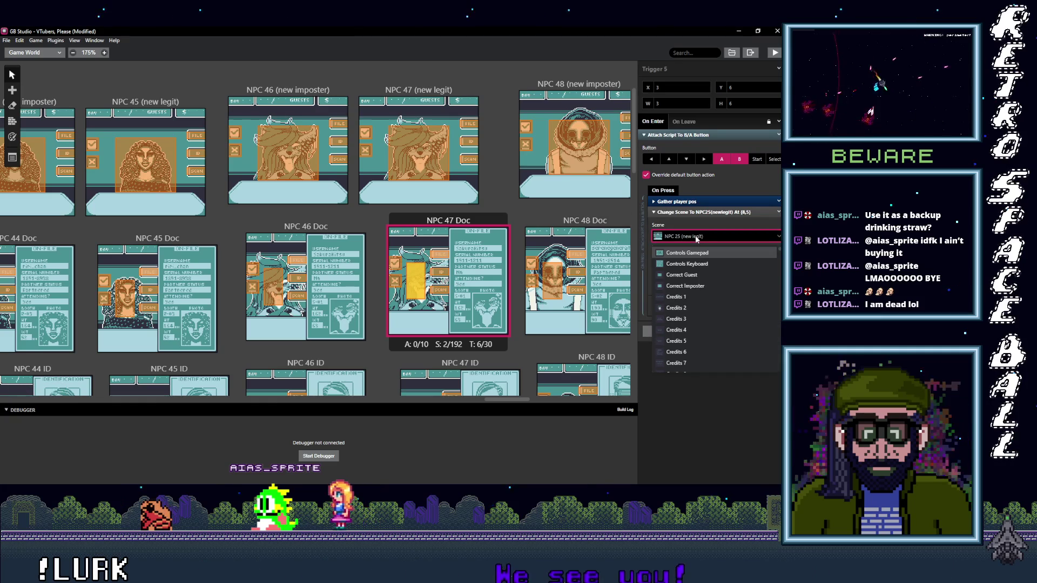
pyautogui.write('47 (')
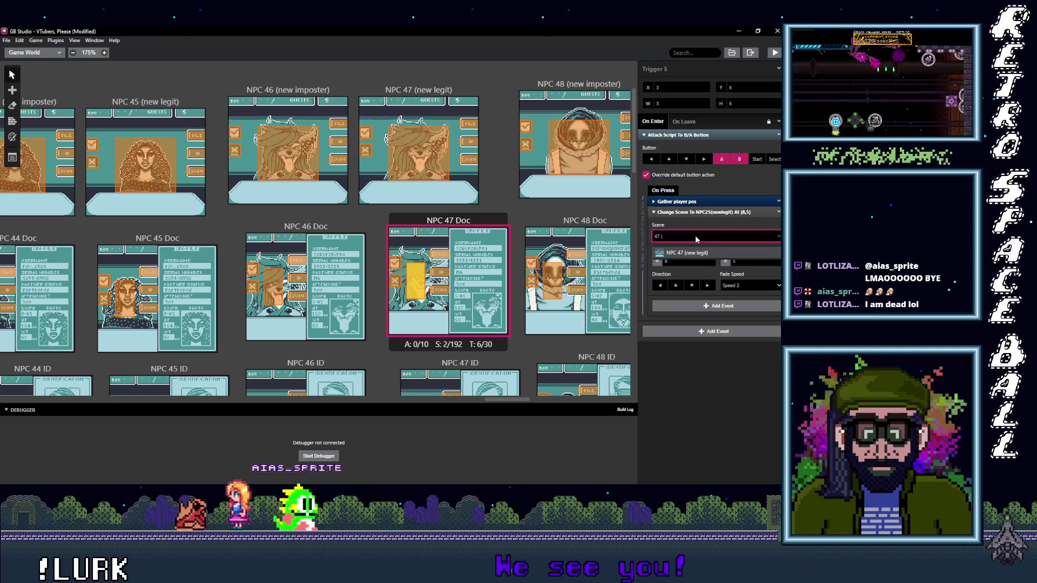
# Point the remaining NPC 47 Doc triggers to NPC 47 ID and NPC 47 Scan.
pyautogui.click(440, 273)
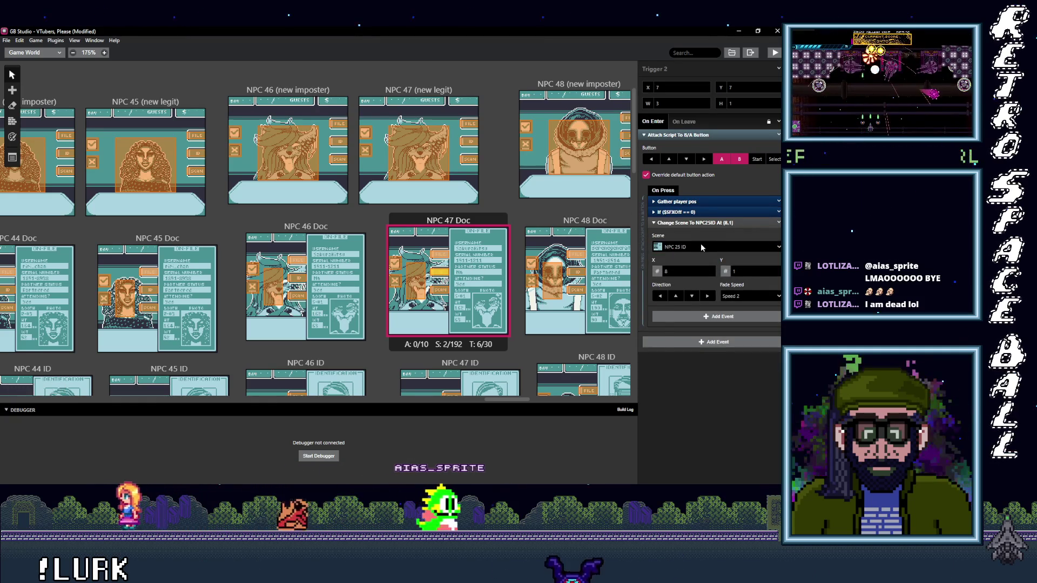
pyautogui.click(700, 247)
pyautogui.write('47 I')
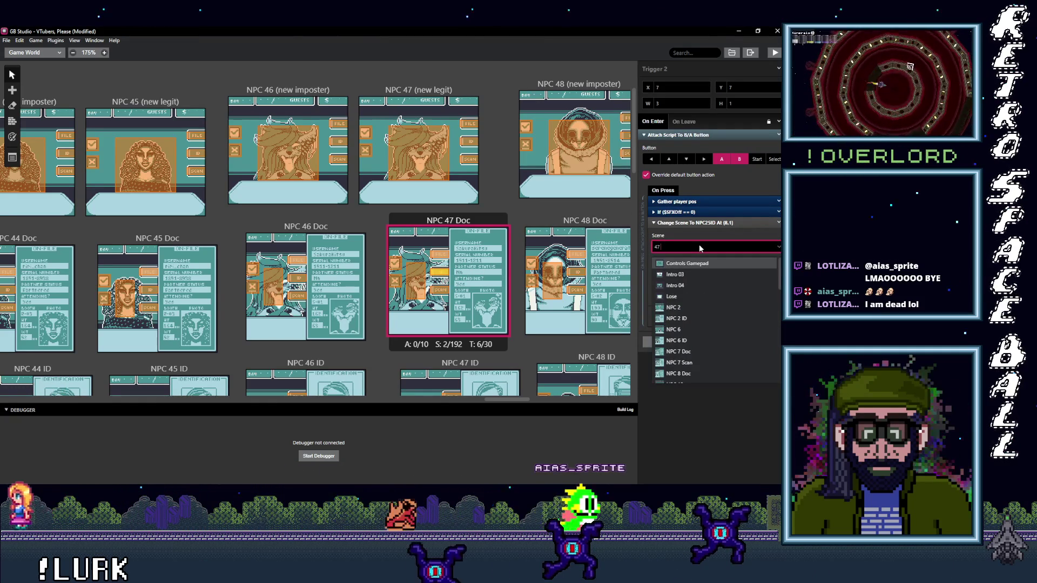
pyautogui.click(441, 290)
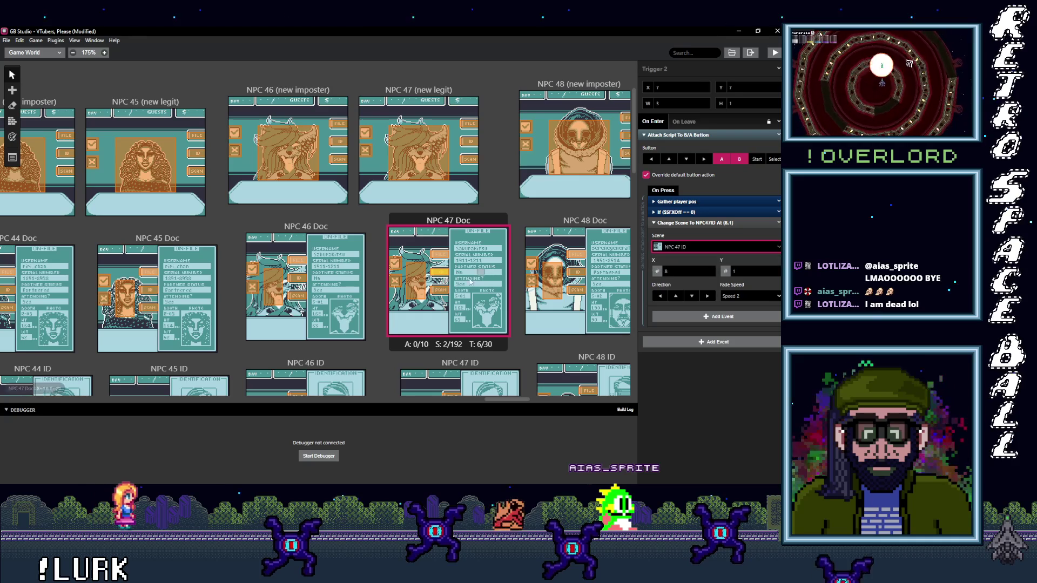
pyautogui.click(692, 248)
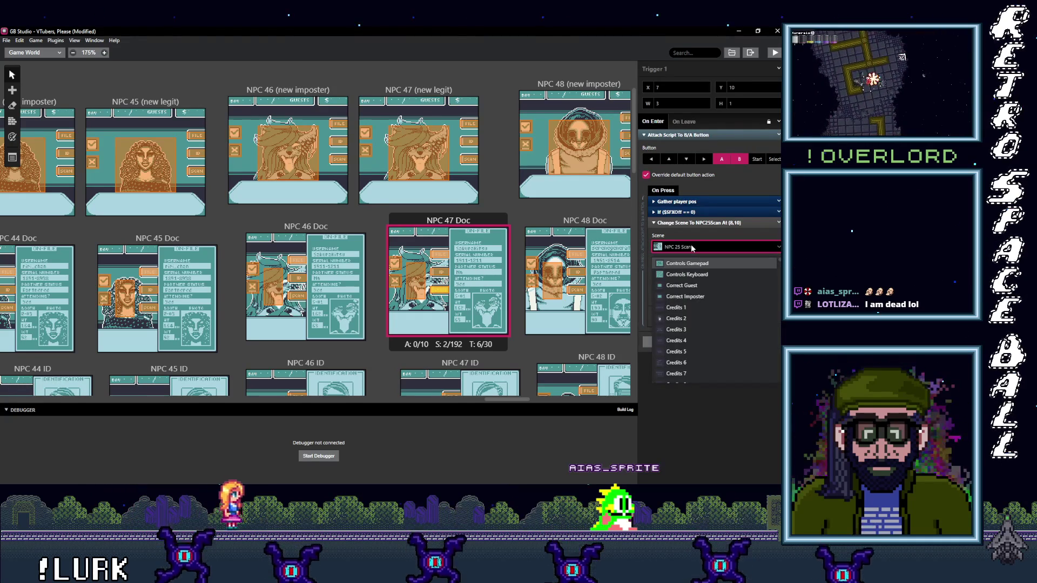
pyautogui.write('47 S')
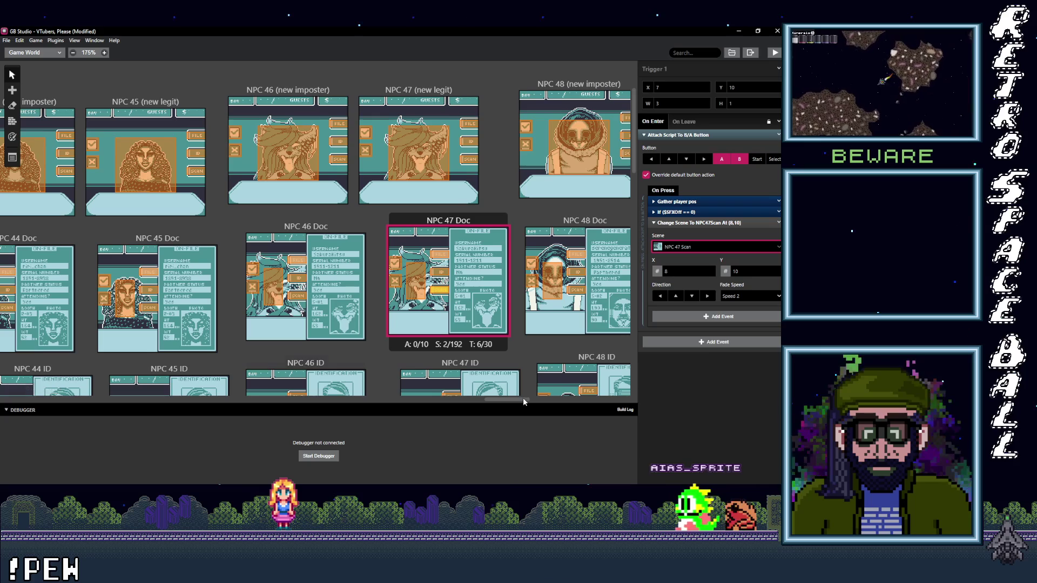
pyautogui.moveTo(504, 400); pyautogui.dragTo(523, 400)
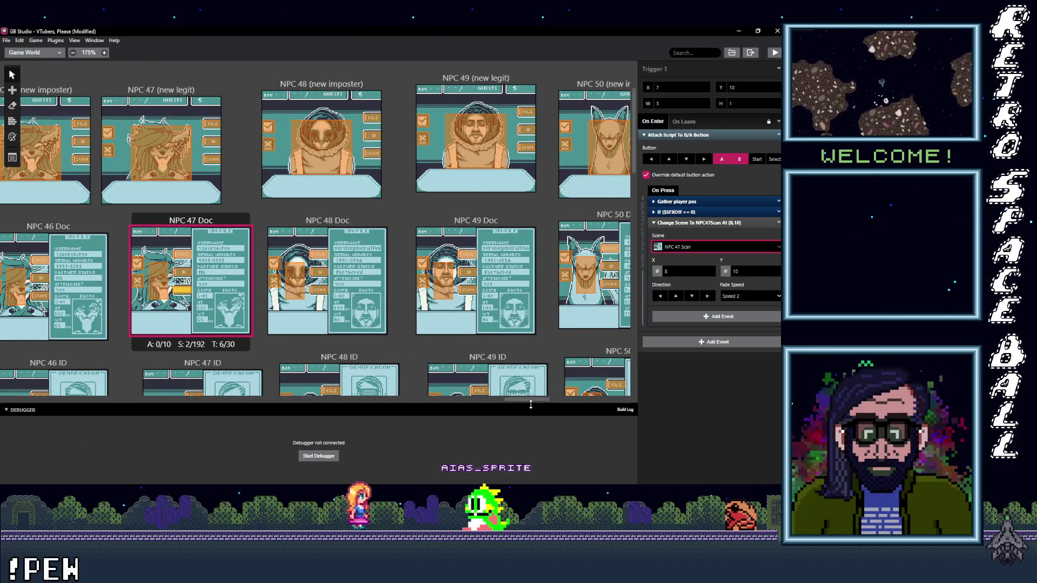
pyautogui.moveTo(528, 401); pyautogui.dragTo(536, 399)
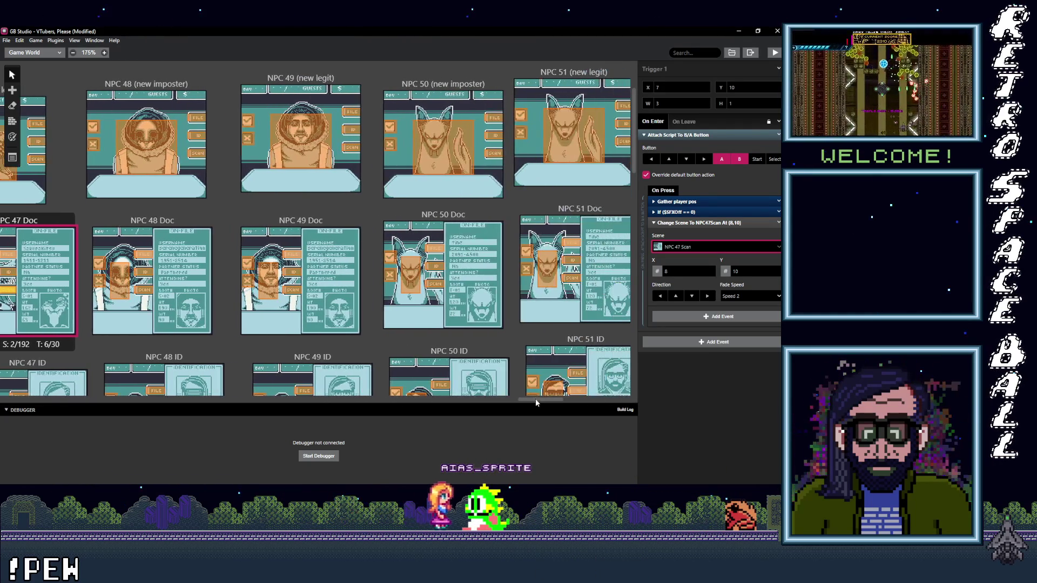
# Point NPC 48's FILE, ID and SCAN triggers to NPC 48 Doc, NPC 48 ID and NPC 48 Scan.
pyautogui.click(199, 118)
pyautogui.click(698, 247)
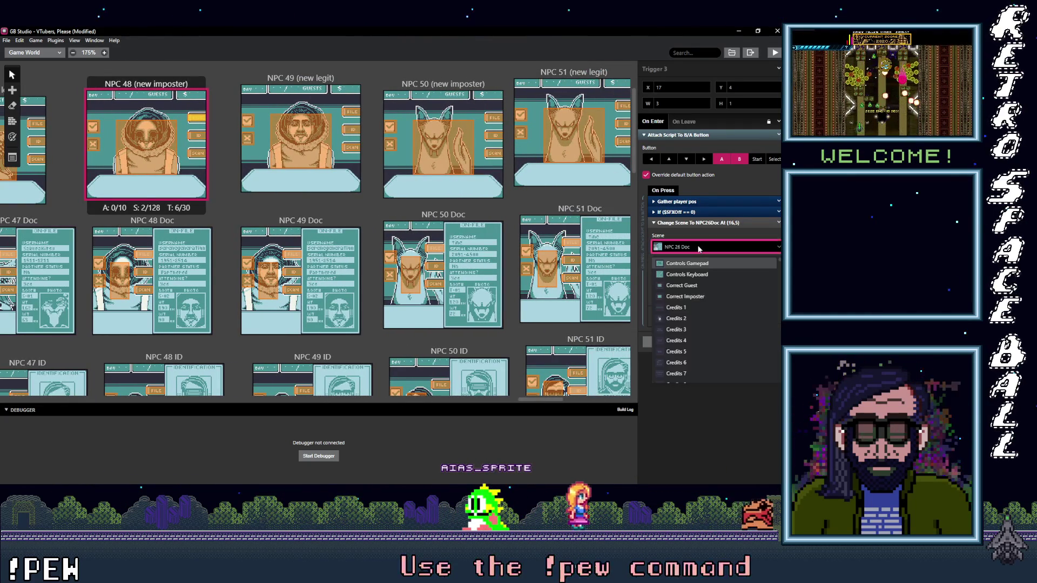
pyautogui.write('d')
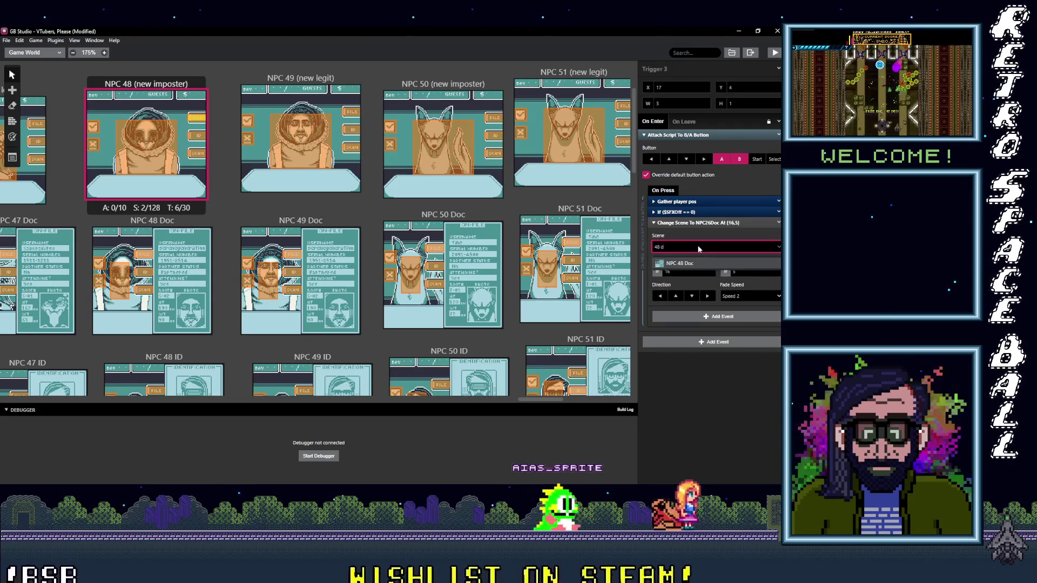
pyautogui.click(198, 137)
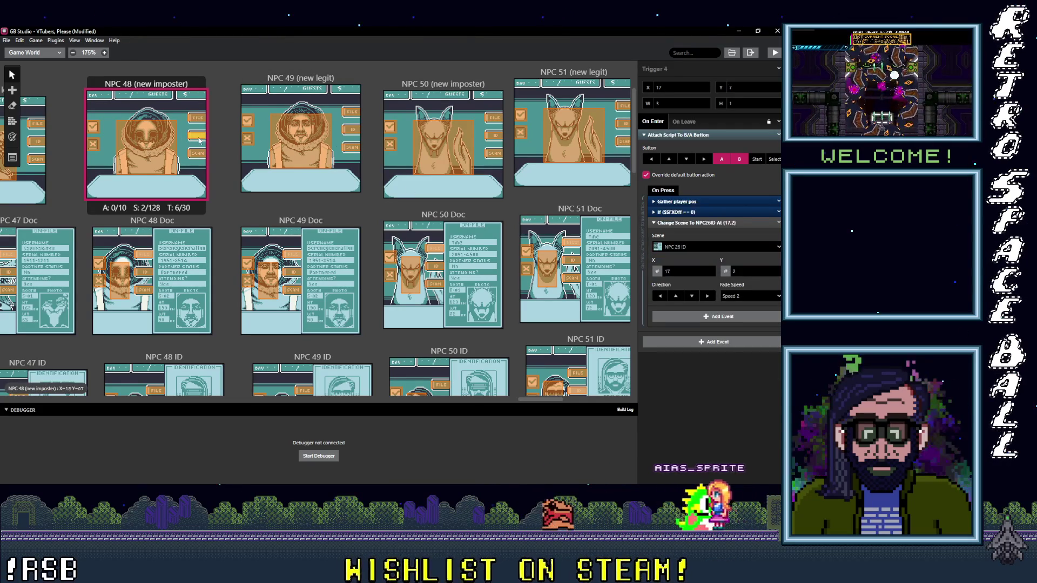
pyautogui.click(701, 249)
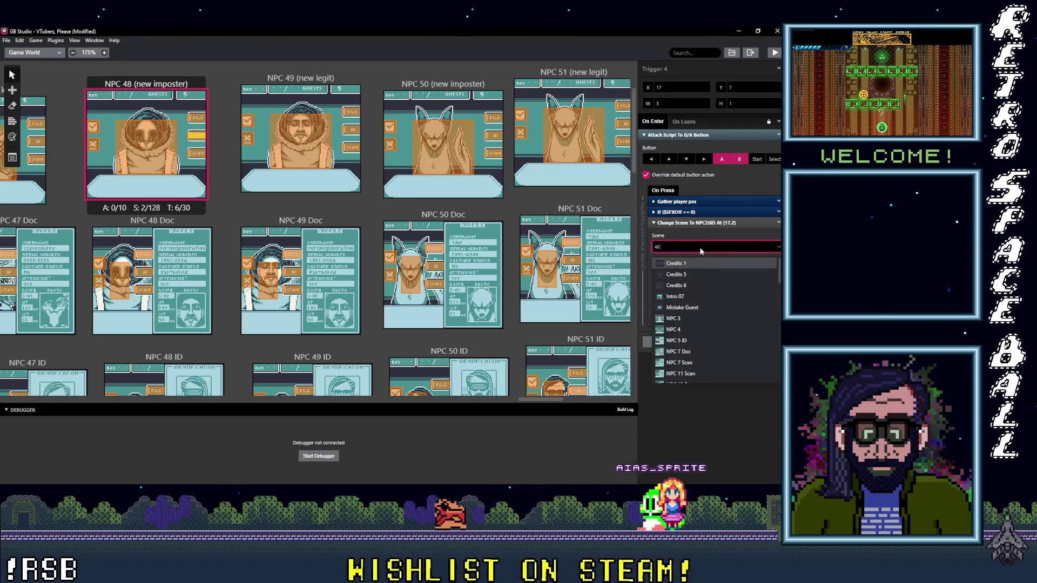
pyautogui.write('i')
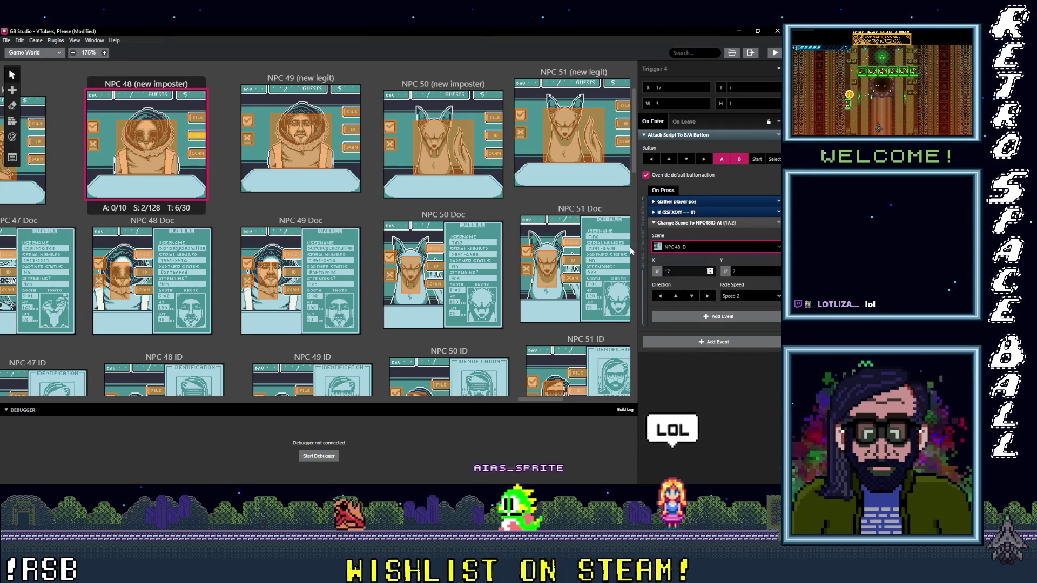
pyautogui.click(204, 154)
pyautogui.click(688, 248)
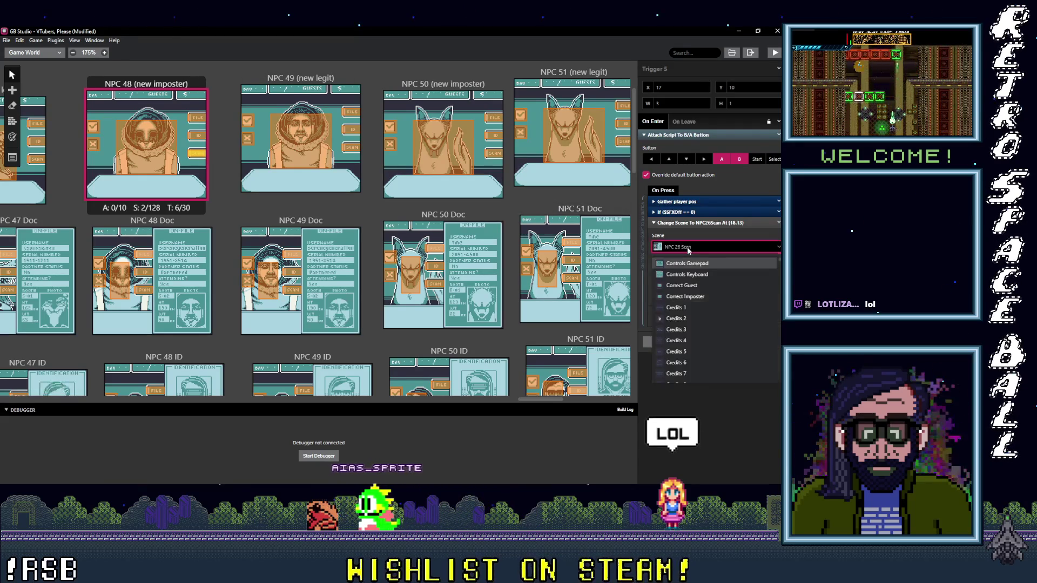
pyautogui.write('8 s')
pyautogui.press('Return')
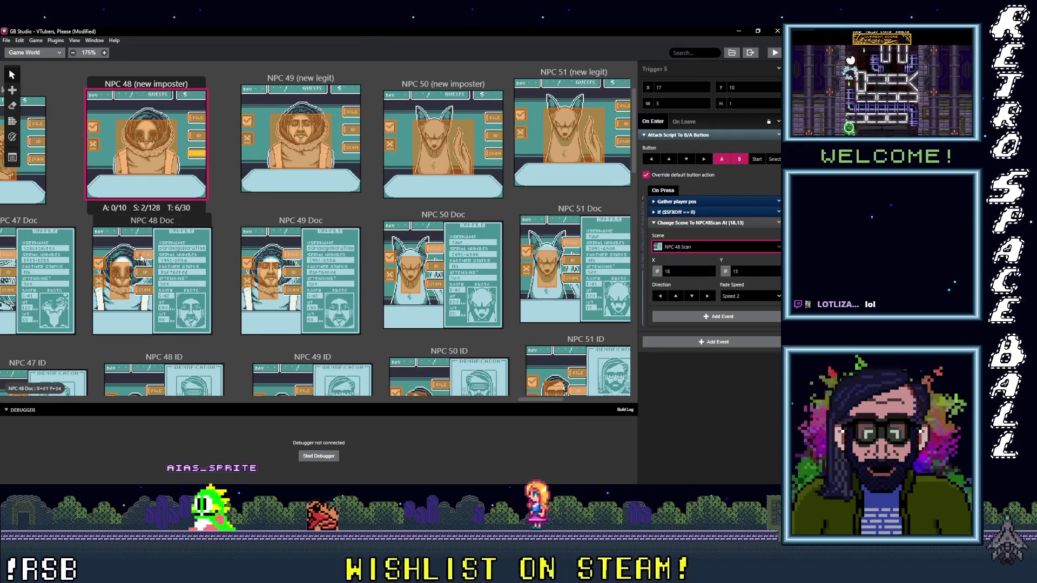
pyautogui.click(141, 254)
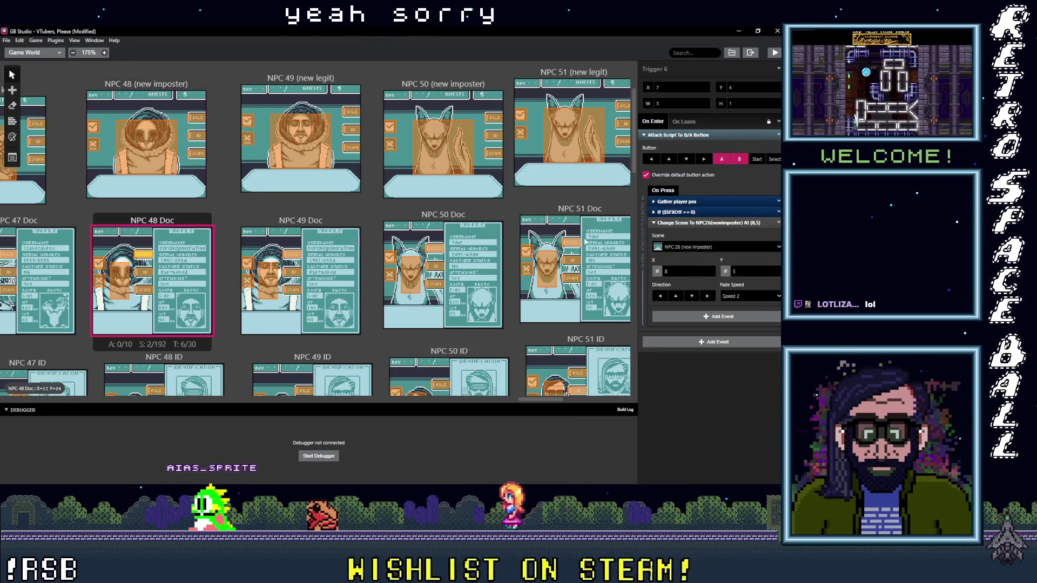
# Send one NPC 48 Doc trigger to NPC 48 (new imposter), replacing NPC 26 ID/Scan targets with NPC 48 ID and Scan.
pyautogui.click(702, 246)
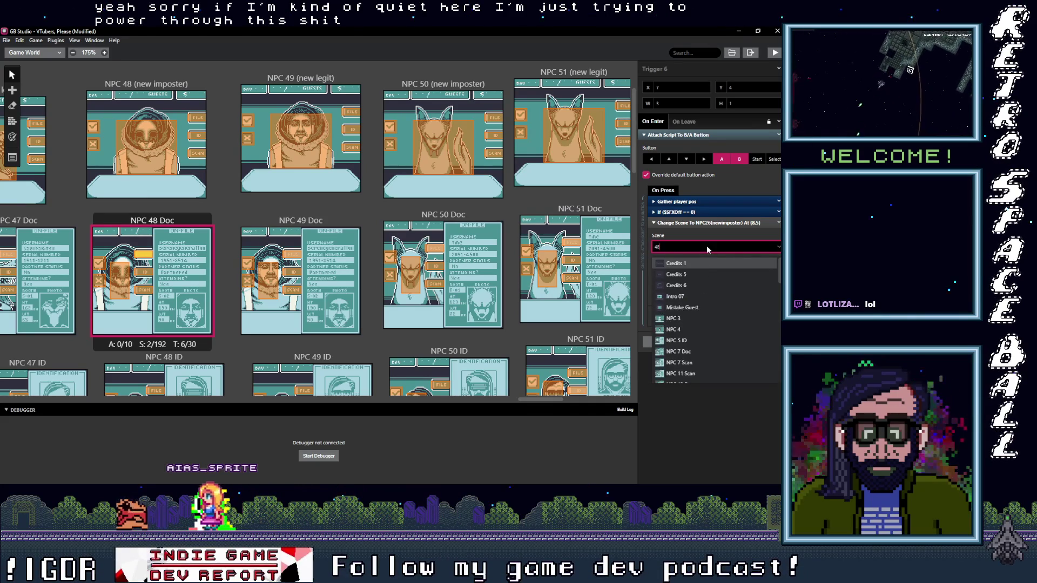
pyautogui.write('(')
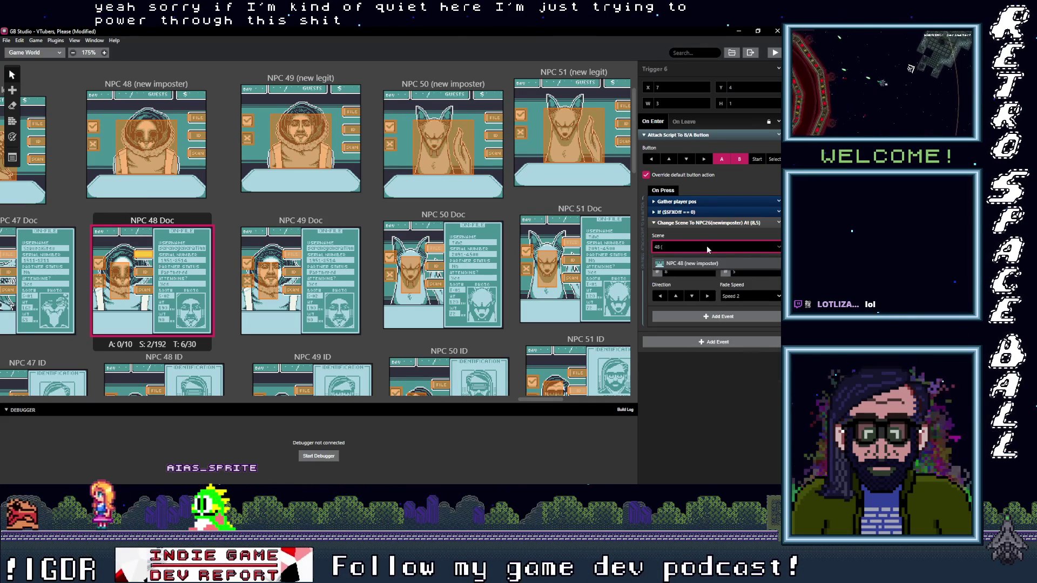
pyautogui.click(703, 264)
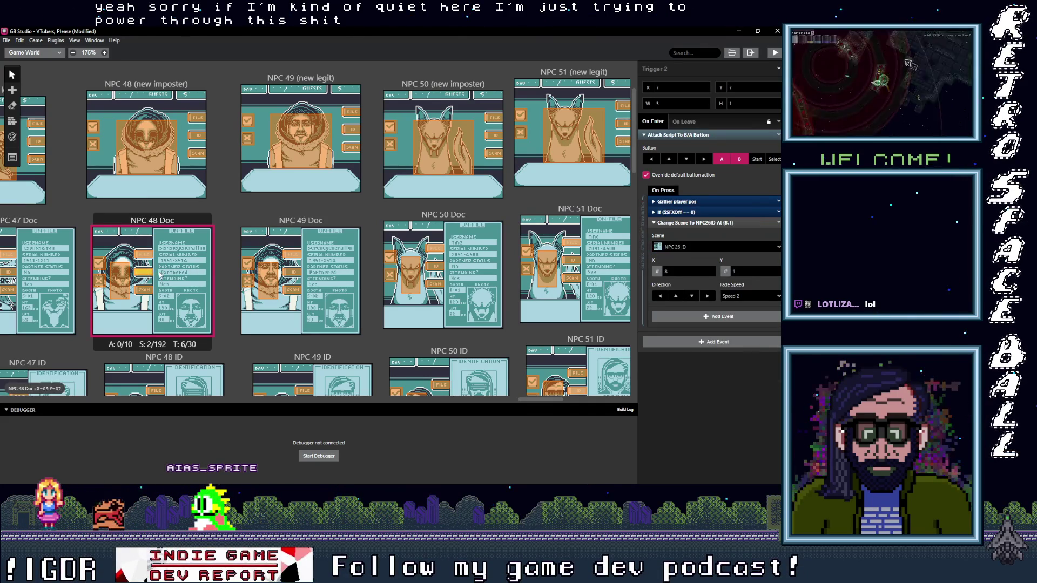
pyautogui.click(704, 248)
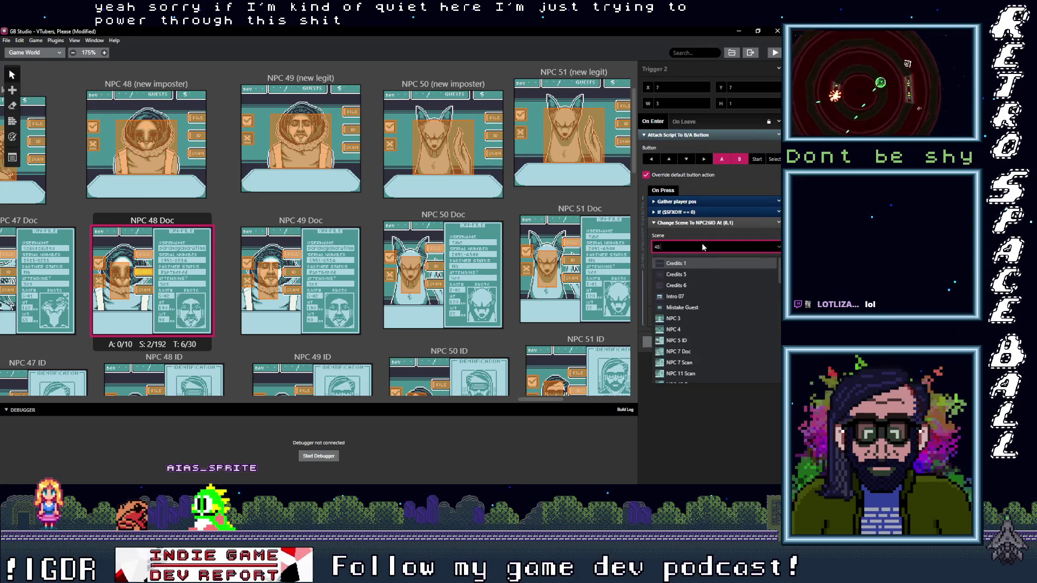
pyautogui.write('NPC 48 ID')
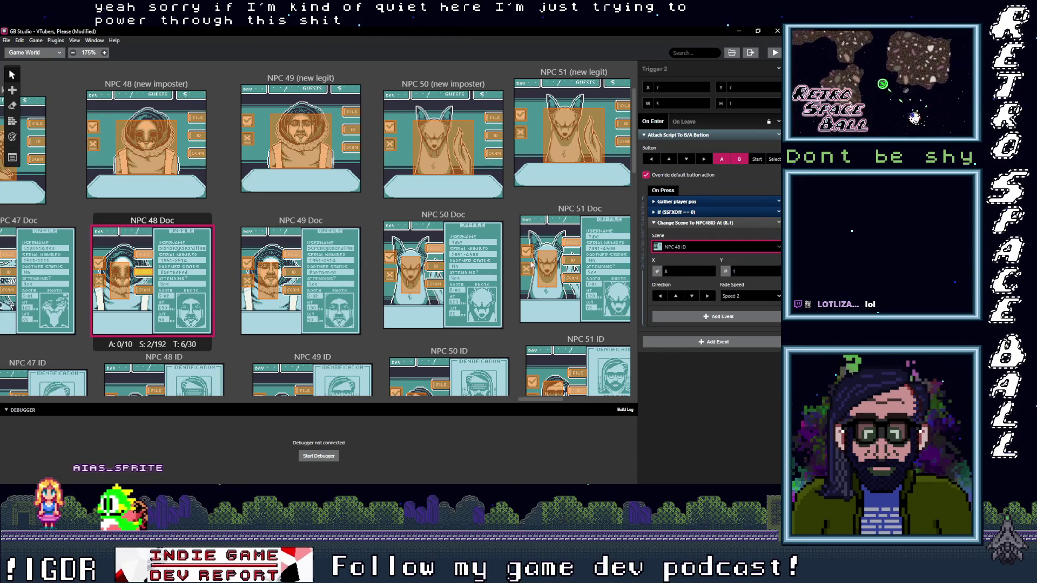
pyautogui.click(715, 246)
pyautogui.write('48 S')
pyautogui.press('Return')
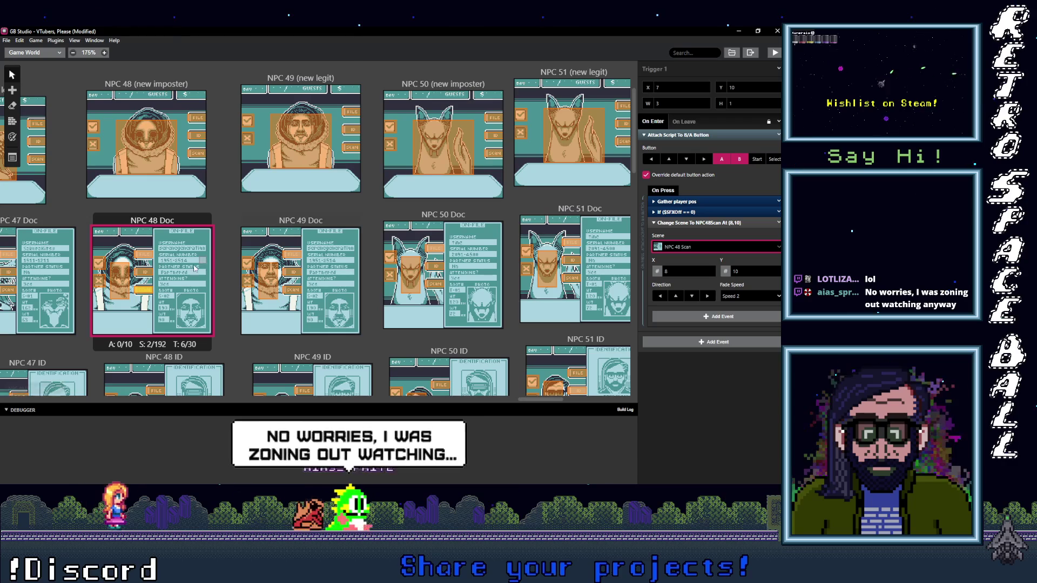
# Point the remaining NPC 48 Doc trigger to NPC 48 (new imposter).
pyautogui.click(120, 278)
pyautogui.click(695, 246)
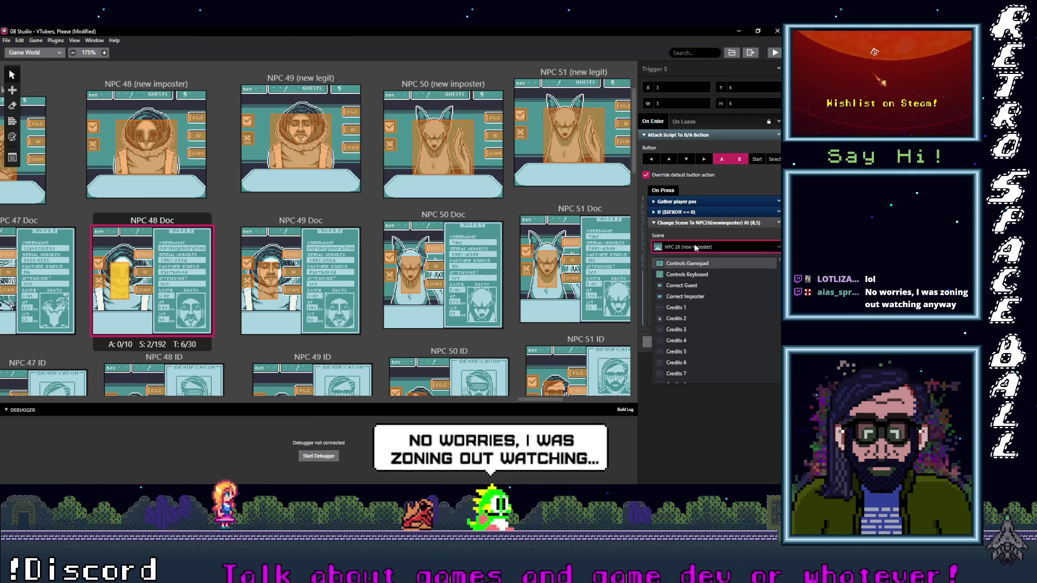
pyautogui.write('48')
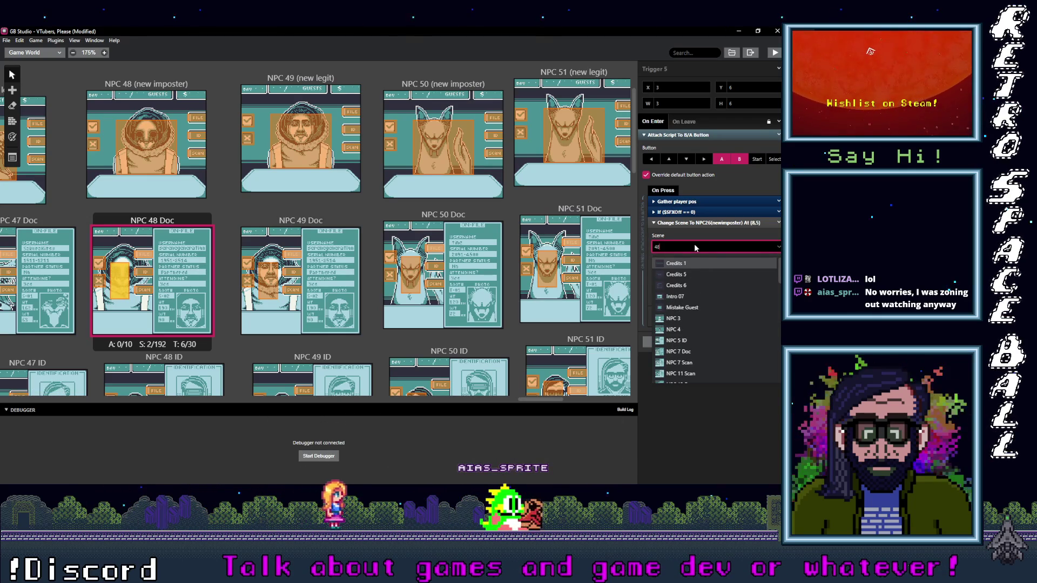
pyautogui.write(' (')
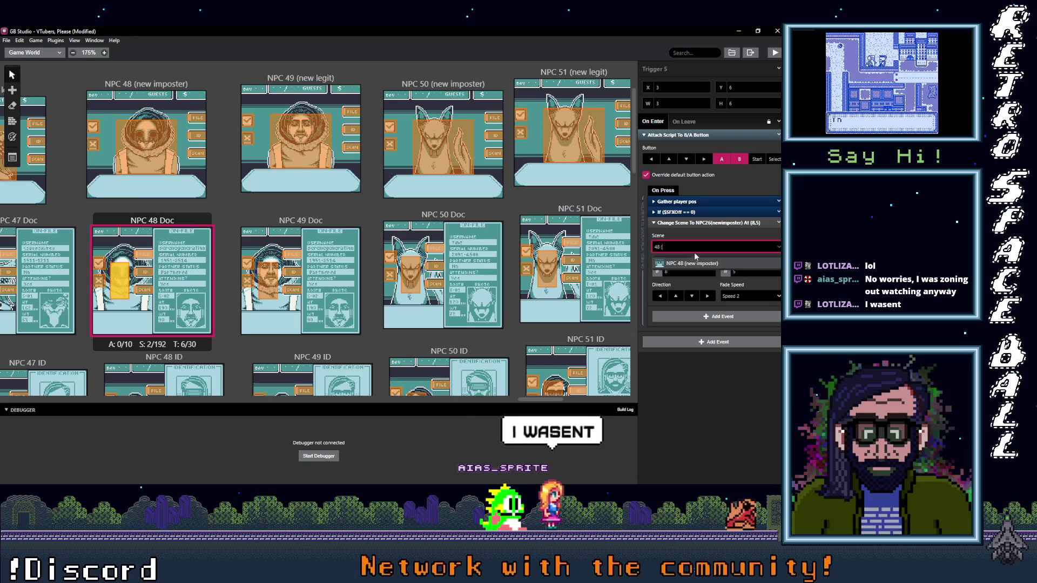
pyautogui.click(695, 262)
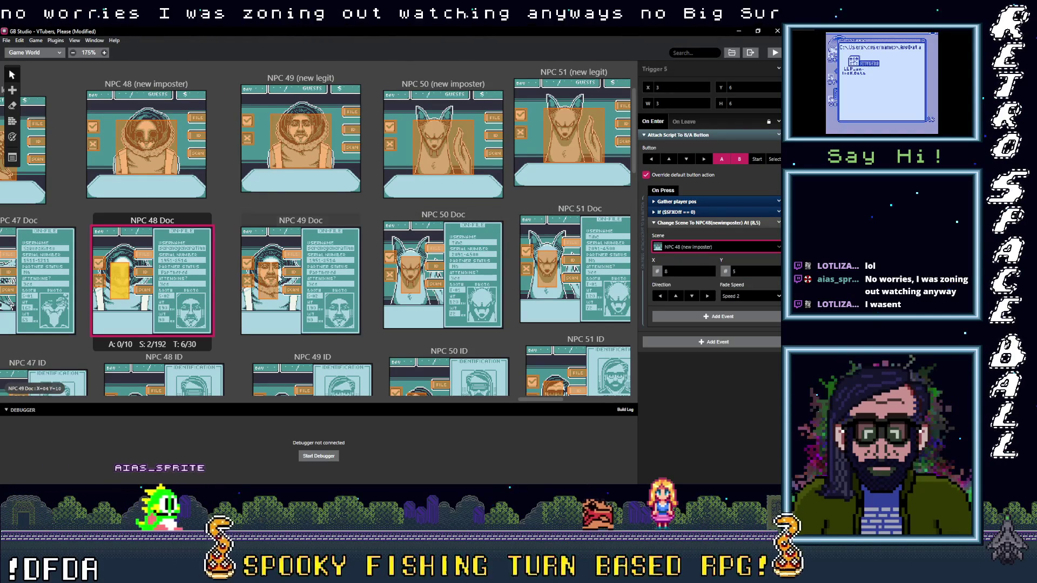
# Recheck the NPC 48 Doc triggers and pick NPC 49's trigger still going to NPC 25 Doc.
pyautogui.click(354, 112)
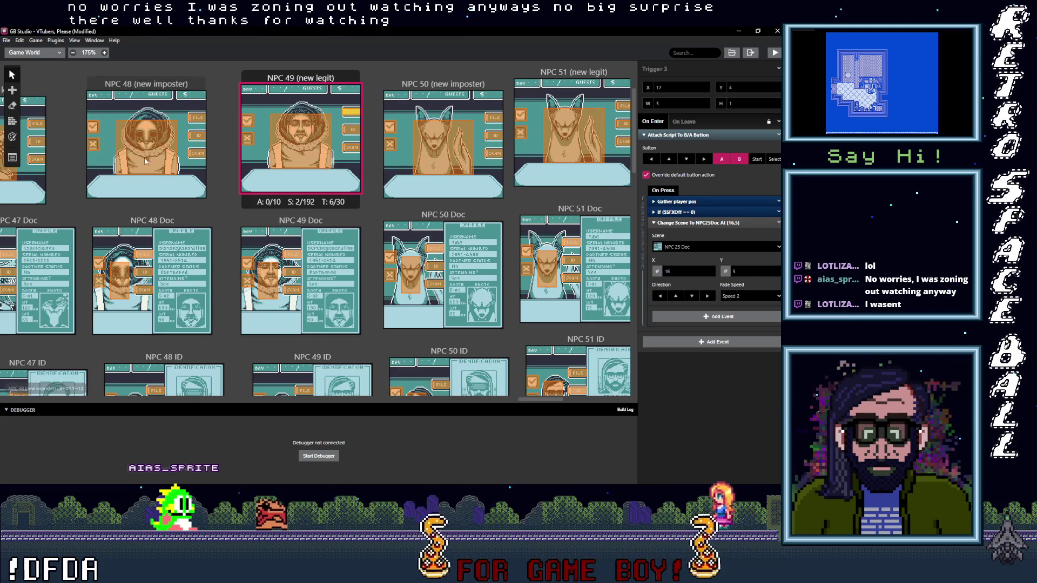
pyautogui.click(144, 255)
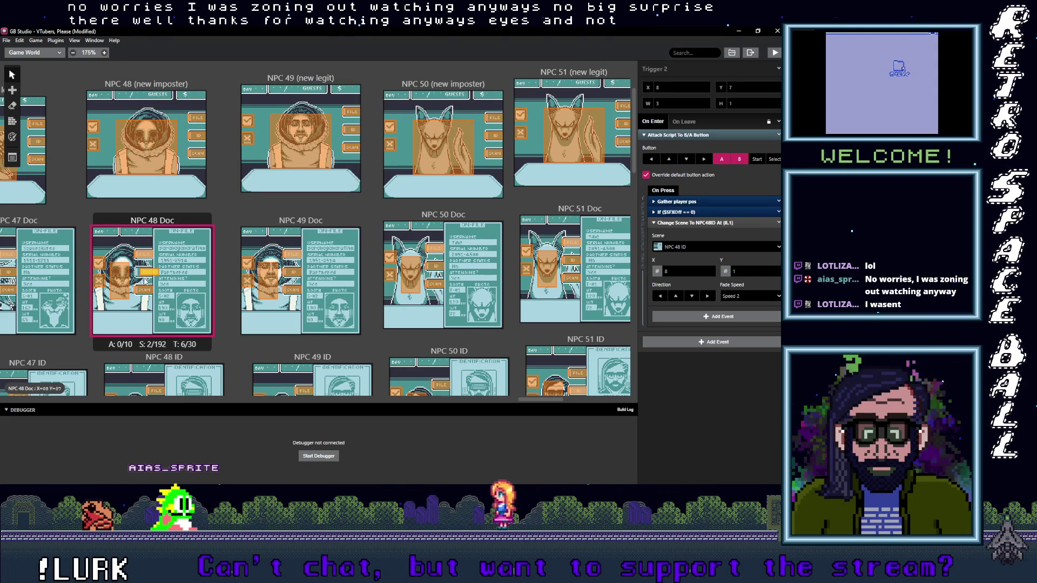
pyautogui.click(142, 291)
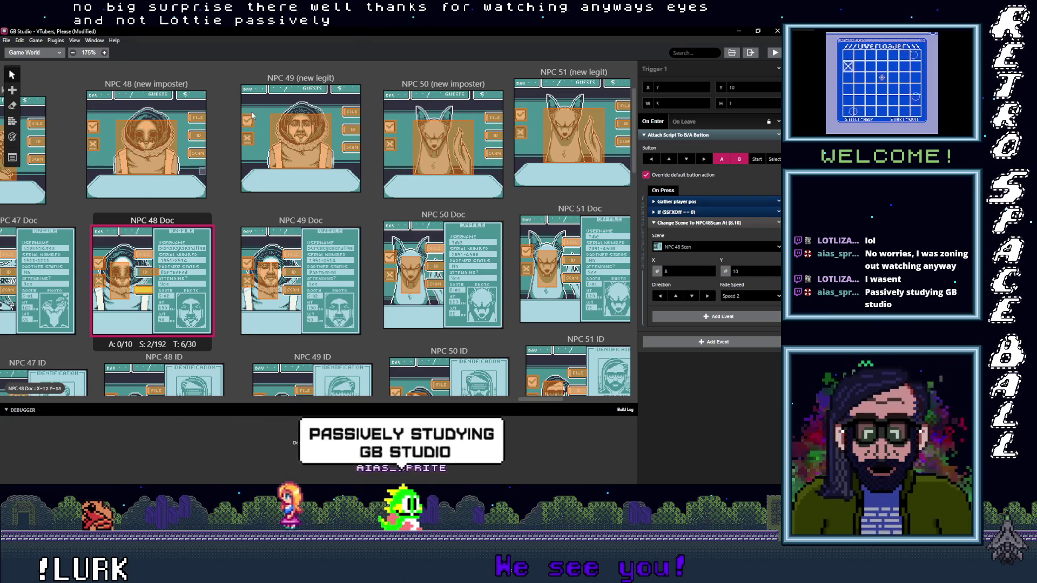
pyautogui.click(352, 111)
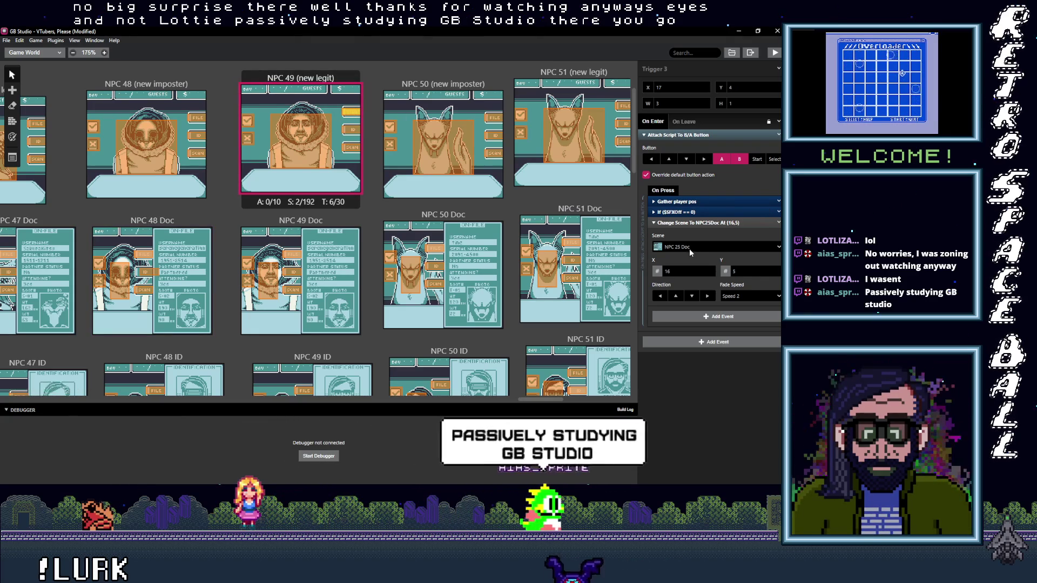
# Point NPC 49's first two button triggers to NPC 49 Doc and NPC 49 ID.
pyautogui.click(688, 248)
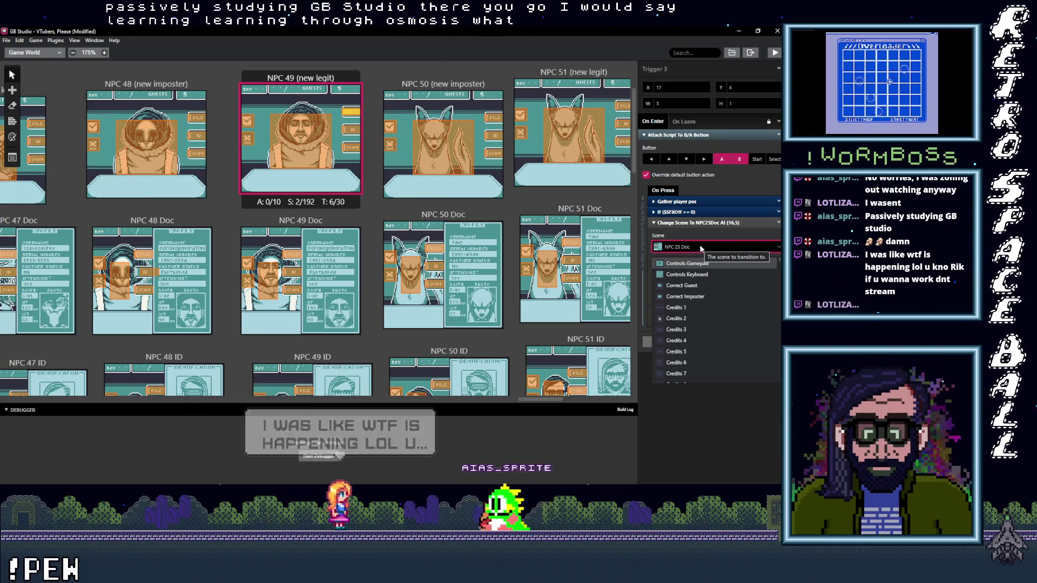
pyautogui.write('49')
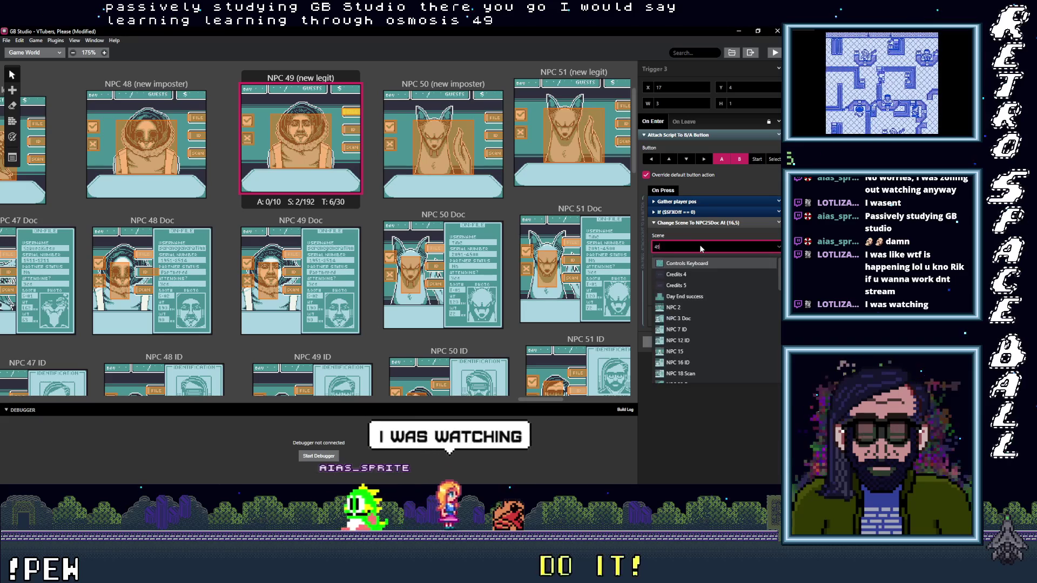
pyautogui.press('Return')
pyautogui.click(351, 129)
pyautogui.click(690, 246)
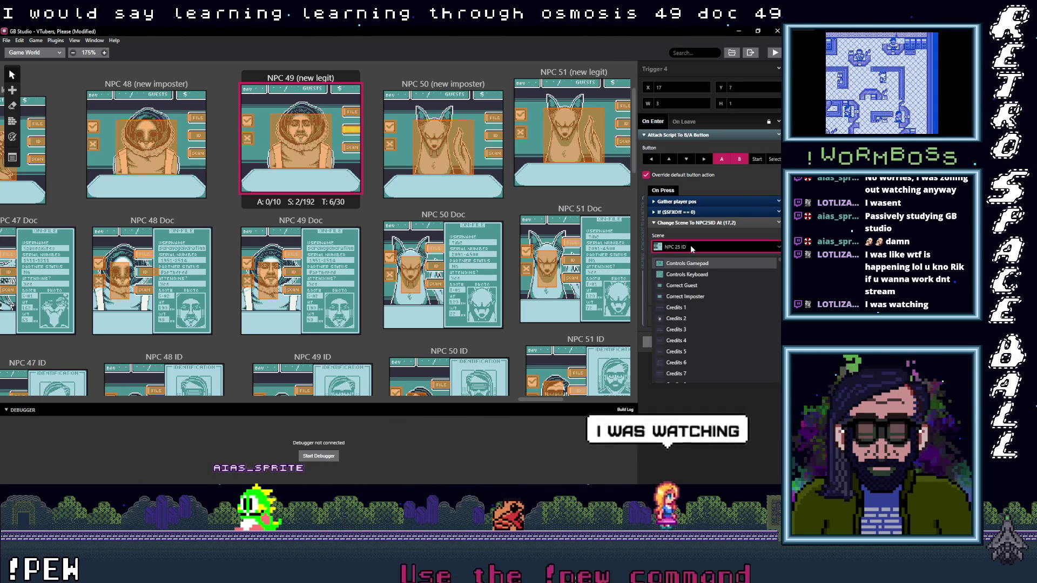
pyautogui.write('49 I')
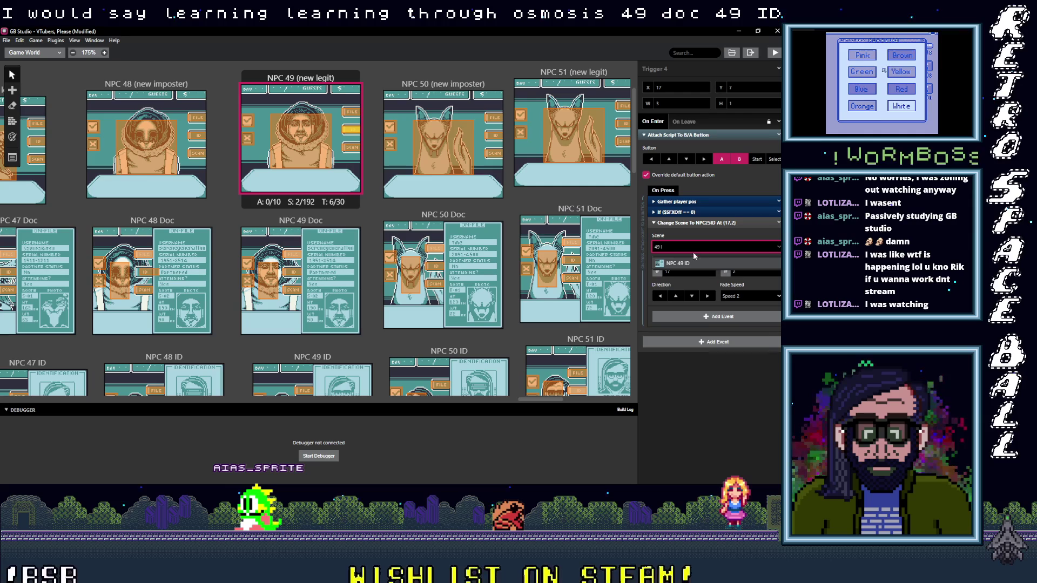
pyautogui.click(694, 264)
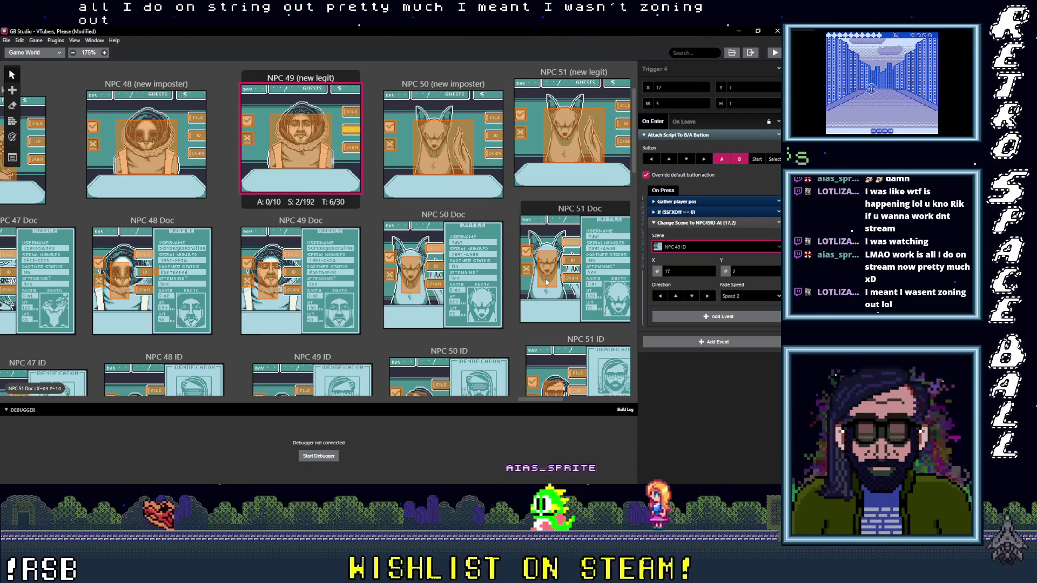
# Change the NPC 49 trigger going to NPC25Scan so it leads to NPC 49 Scan.
pyautogui.click(350, 149)
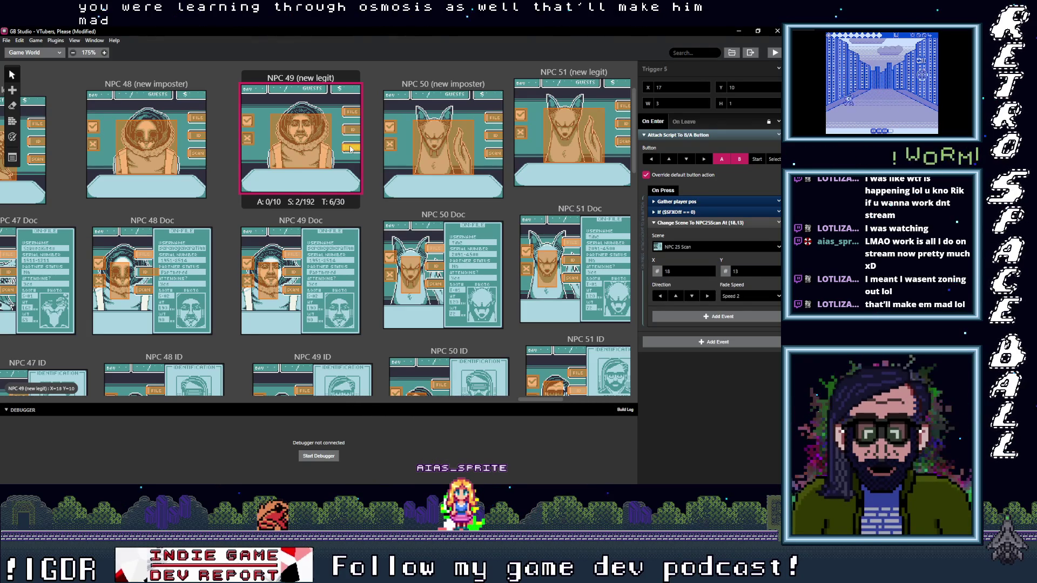
pyautogui.click(697, 248)
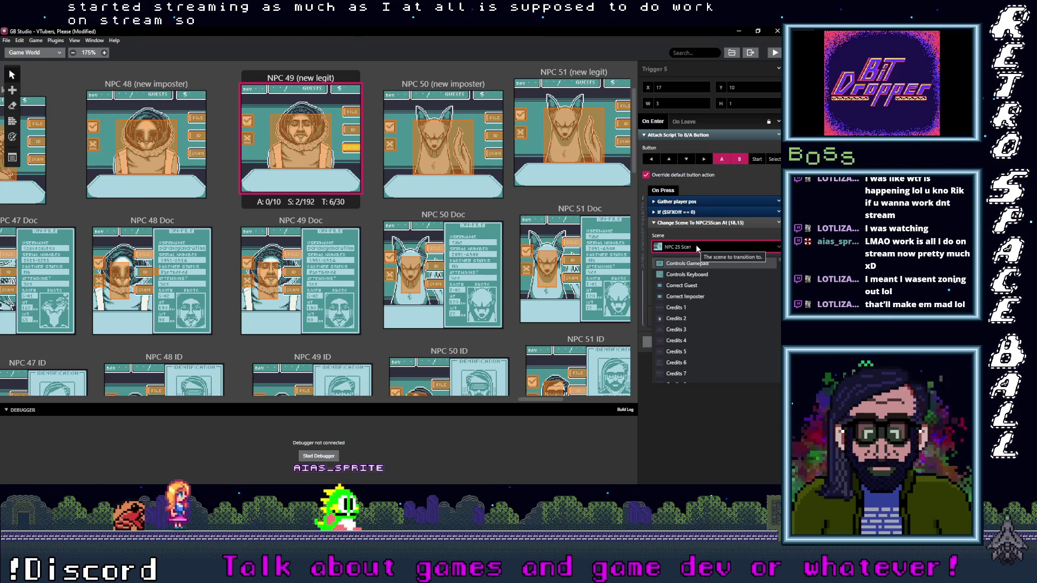
pyautogui.write('4')
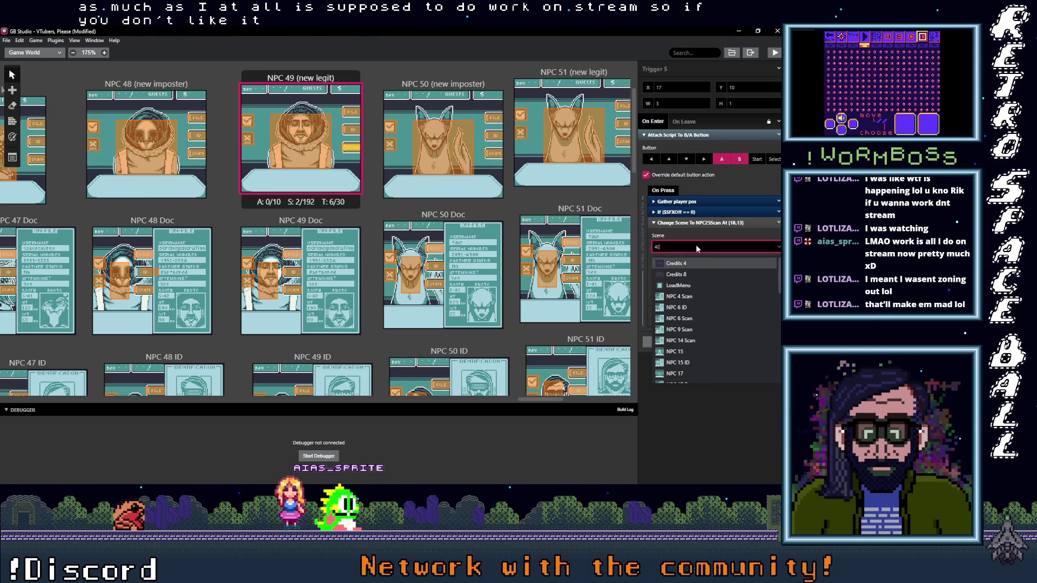
pyautogui.write('9 s')
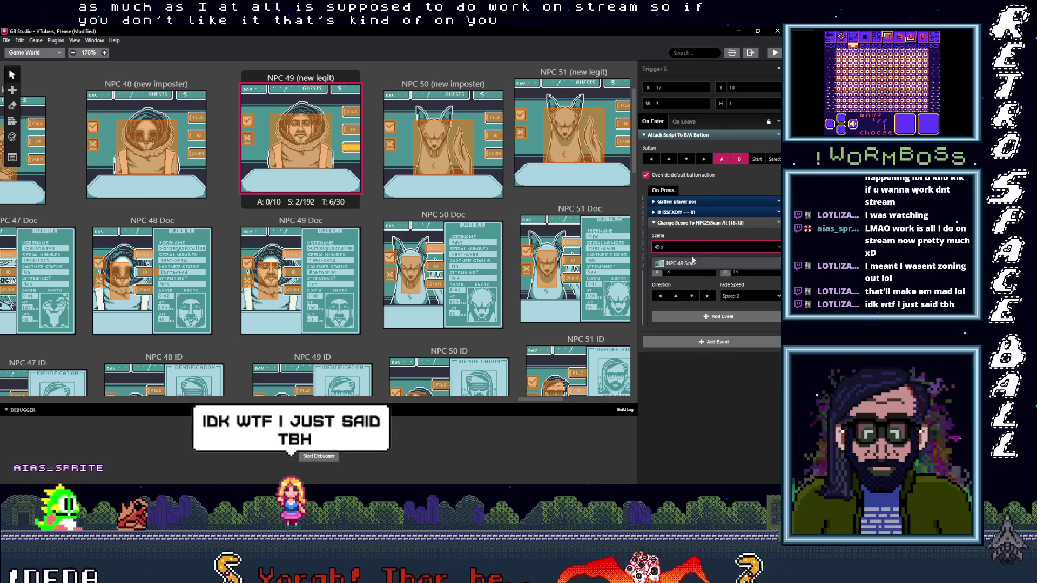
pyautogui.click(688, 263)
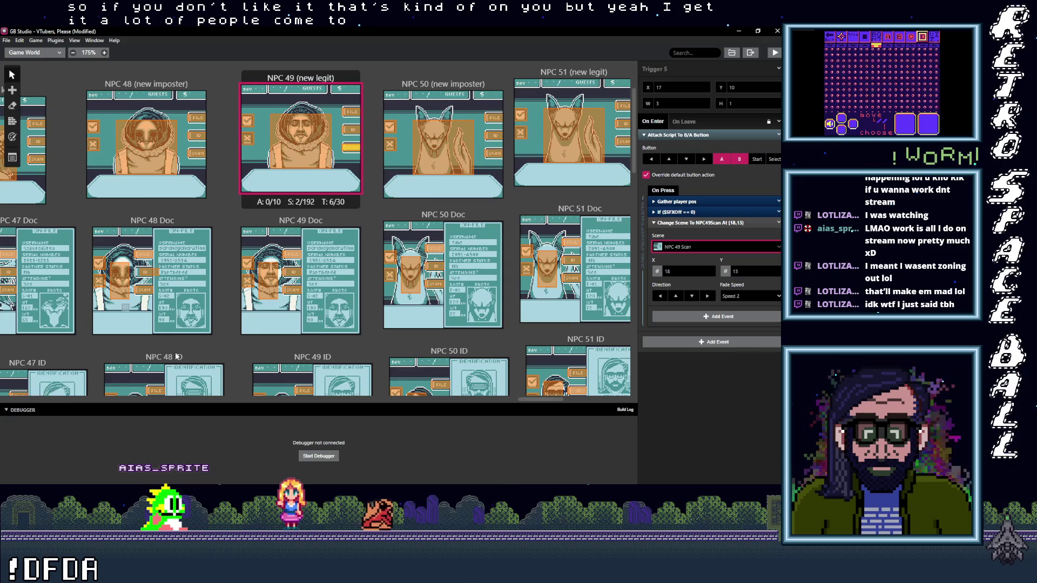
pyautogui.click(292, 254)
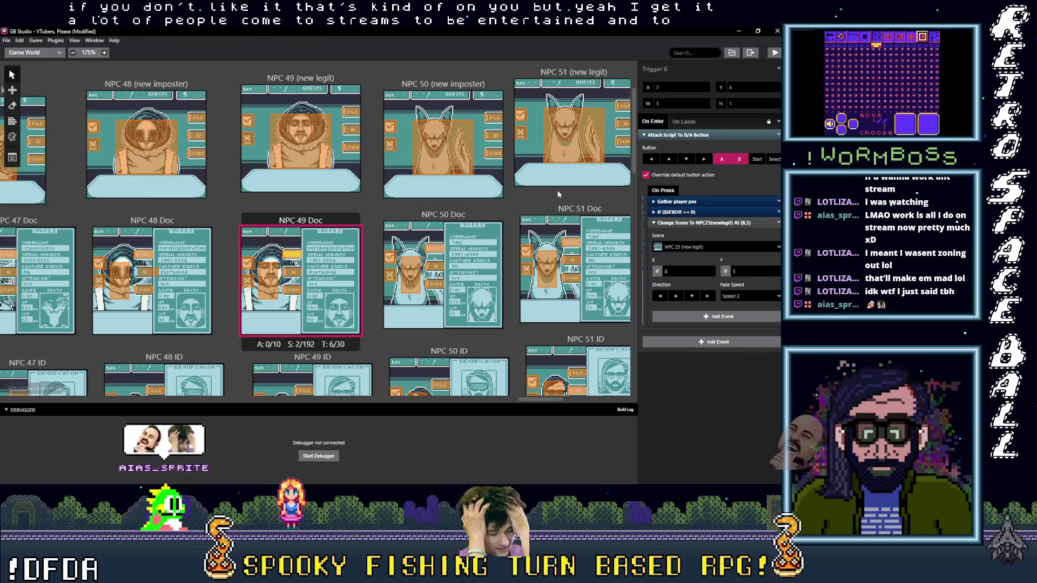
# Send two NPC 49 Doc triggers back to NPC 49 (new legit).
pyautogui.click(704, 247)
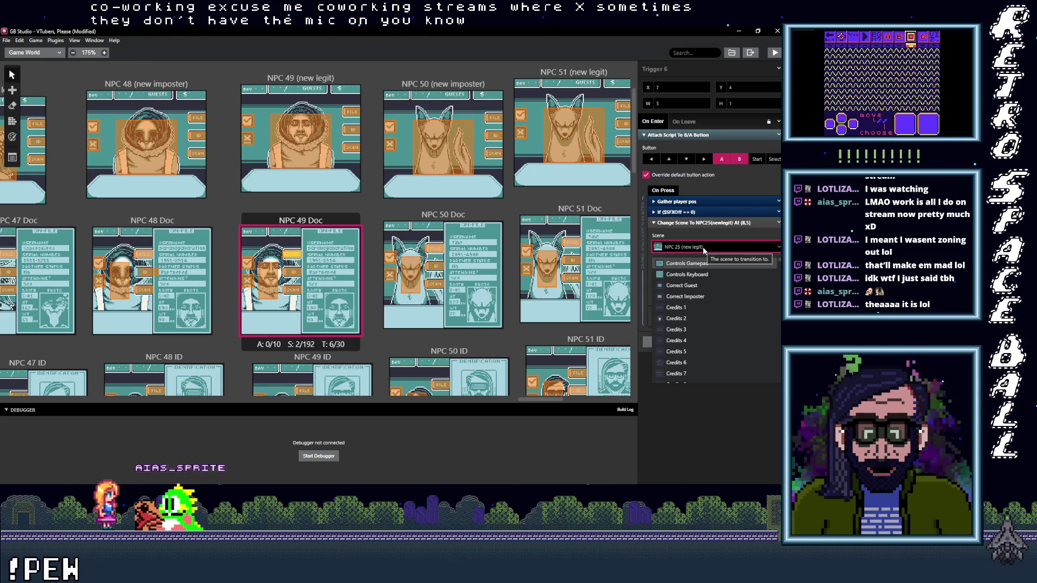
pyautogui.click(702, 247)
pyautogui.click(702, 247)
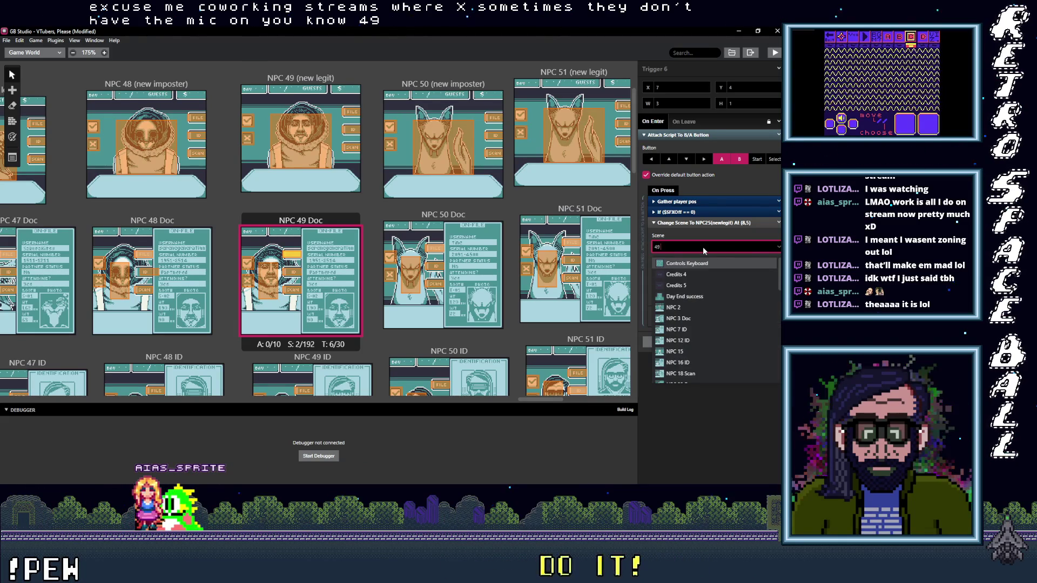
pyautogui.write('NPC 49 (new legit')
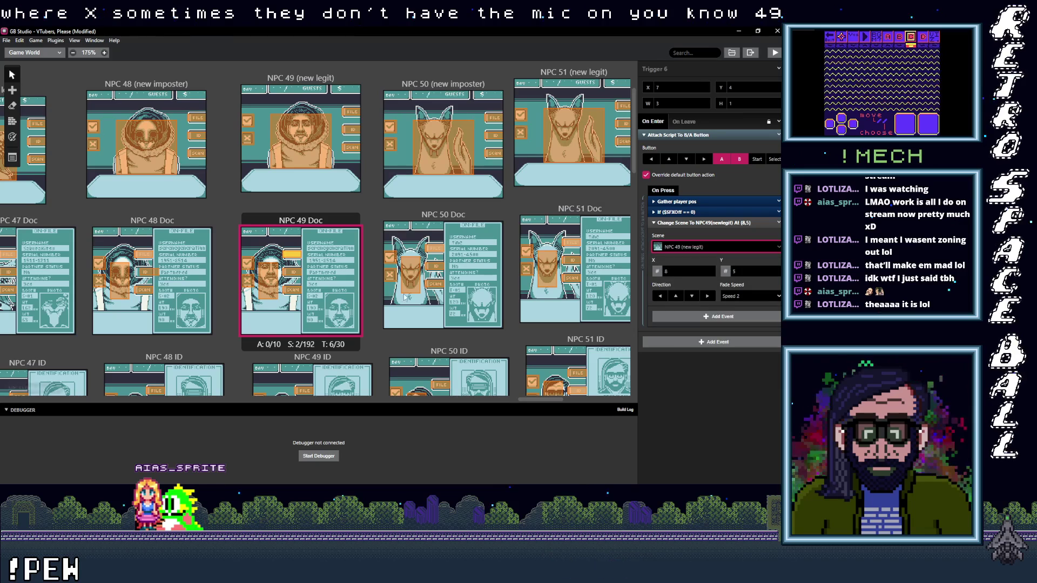
pyautogui.click(269, 280)
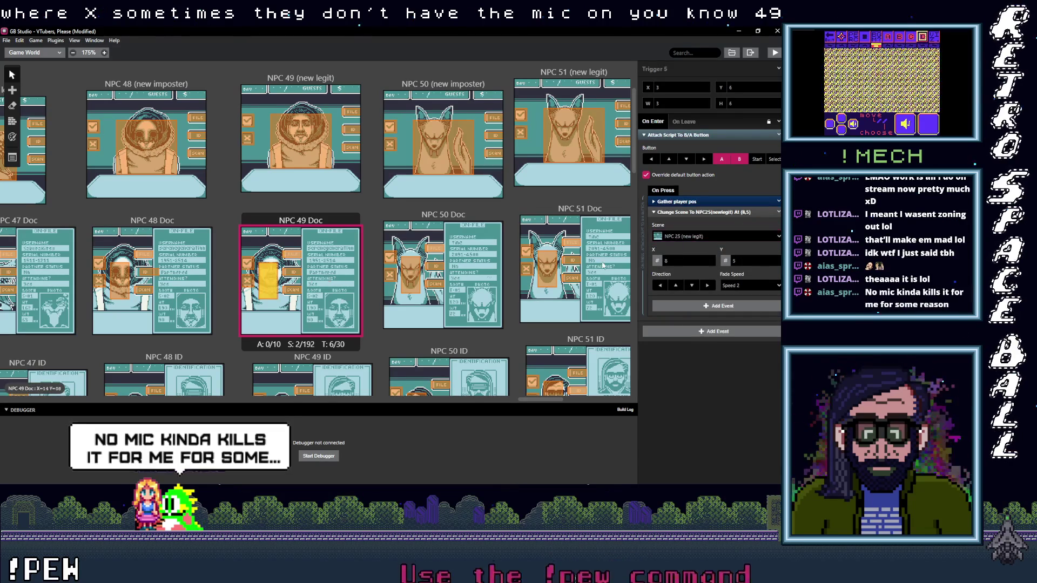
pyautogui.click(704, 236)
pyautogui.write('49')
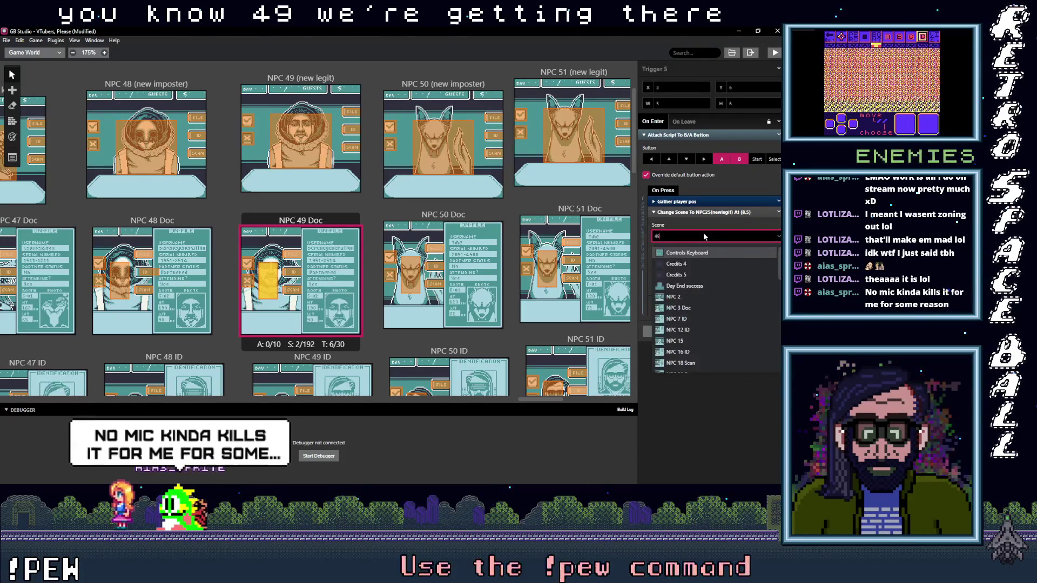
pyautogui.write('NPC 49 (new legit')
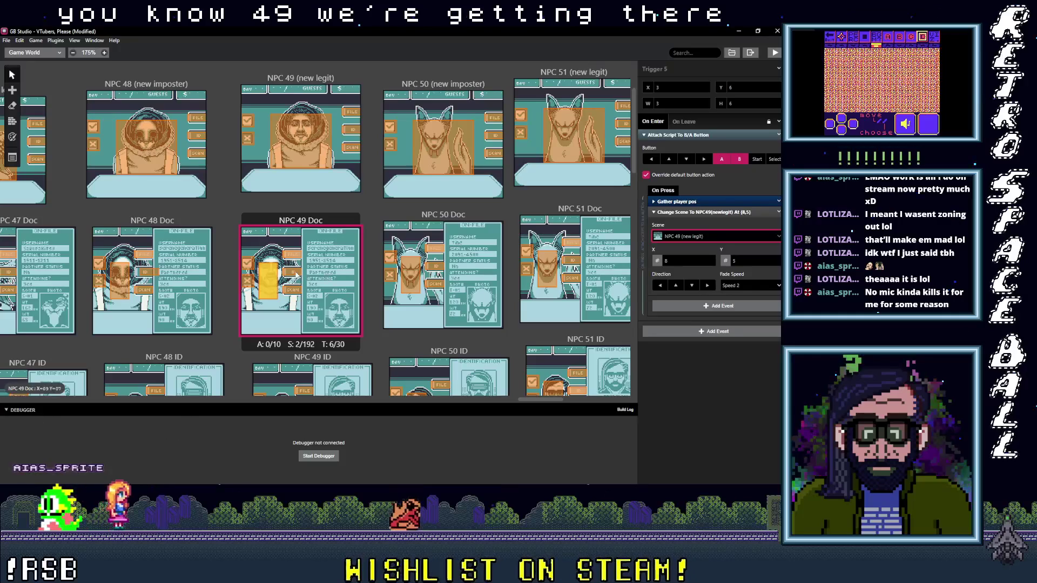
# Point the NPC 25 ID trigger to NPC 49 ID and filter the NPC25Scan trigger's scenes for NPC 49 Scan.
pyautogui.click(294, 271)
pyautogui.click(706, 247)
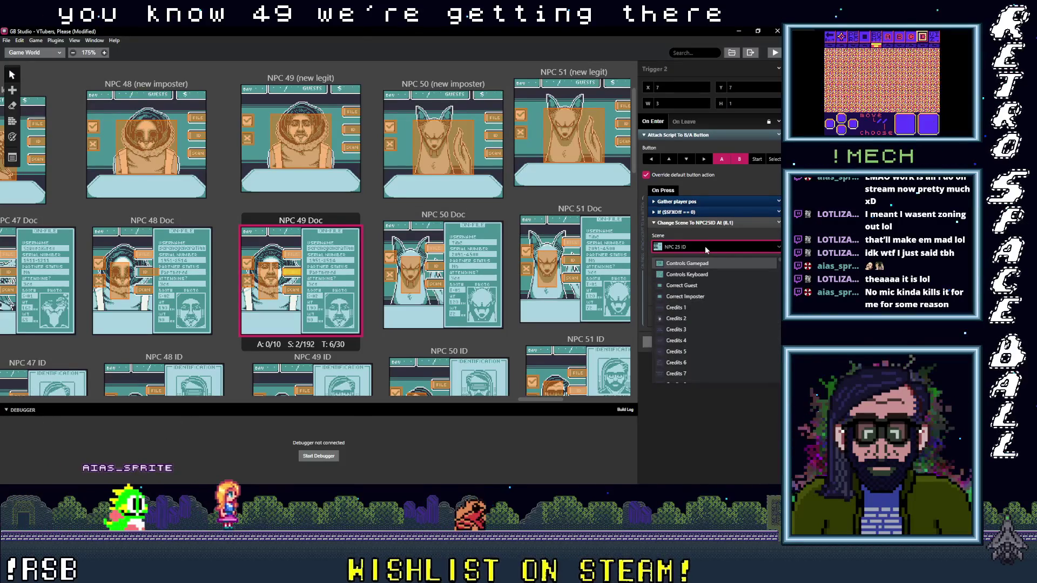
pyautogui.write('49 I')
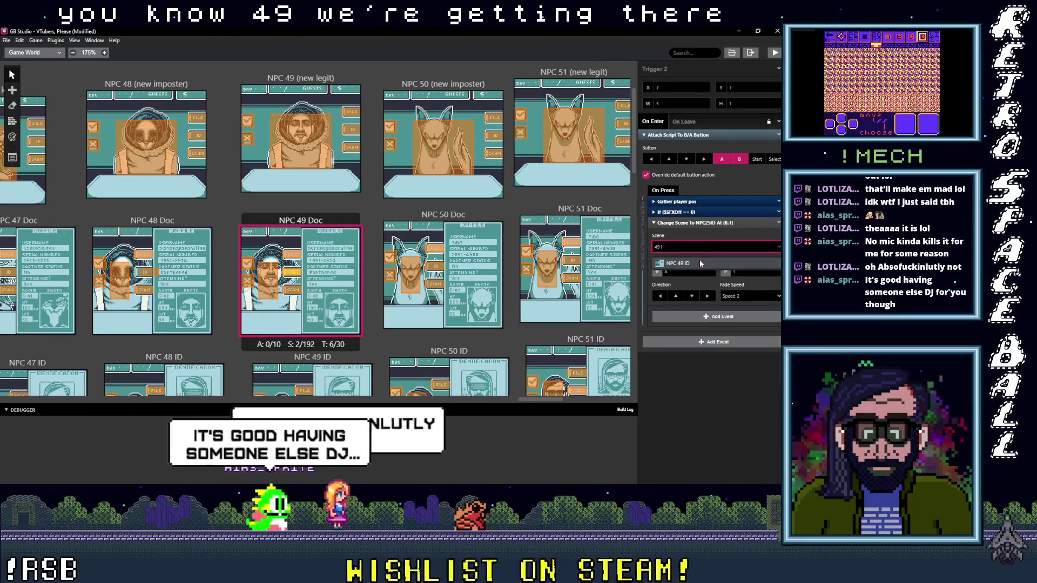
pyautogui.click(291, 290)
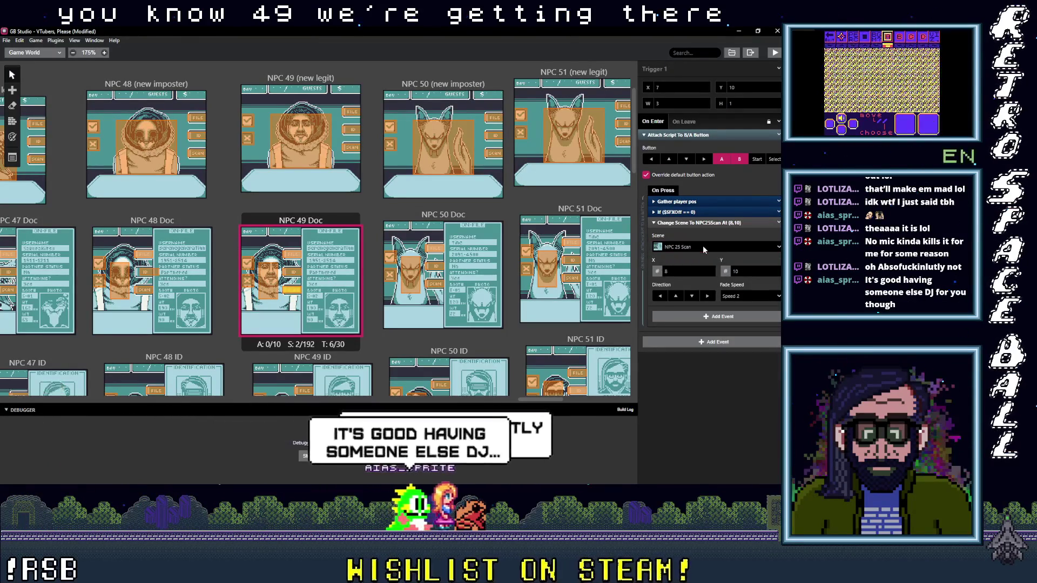
pyautogui.click(703, 246)
pyautogui.write('49 S')
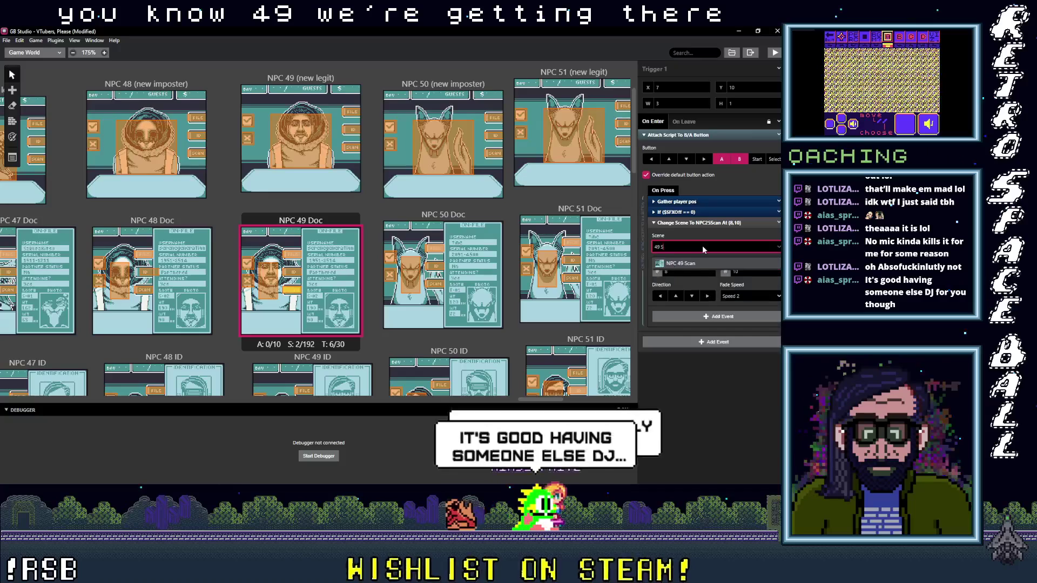